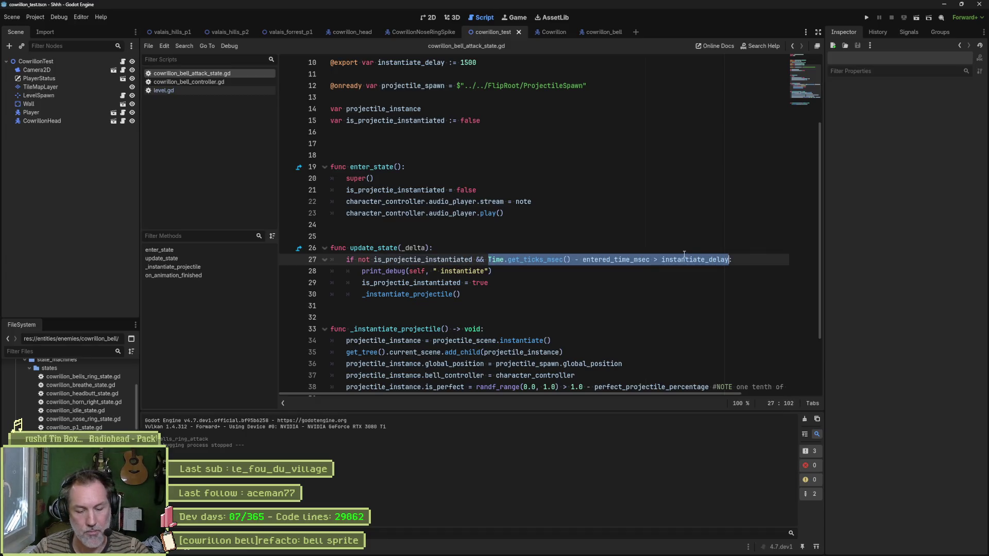
Step: Insert super(_delta) as the first line of update_state, save, and run the current scene
{"action": "left_click", "coordinate": [505, 261]}
{"action": "left_click_drag", "start_coordinate": [490, 261], "coordinate": [650, 259]}
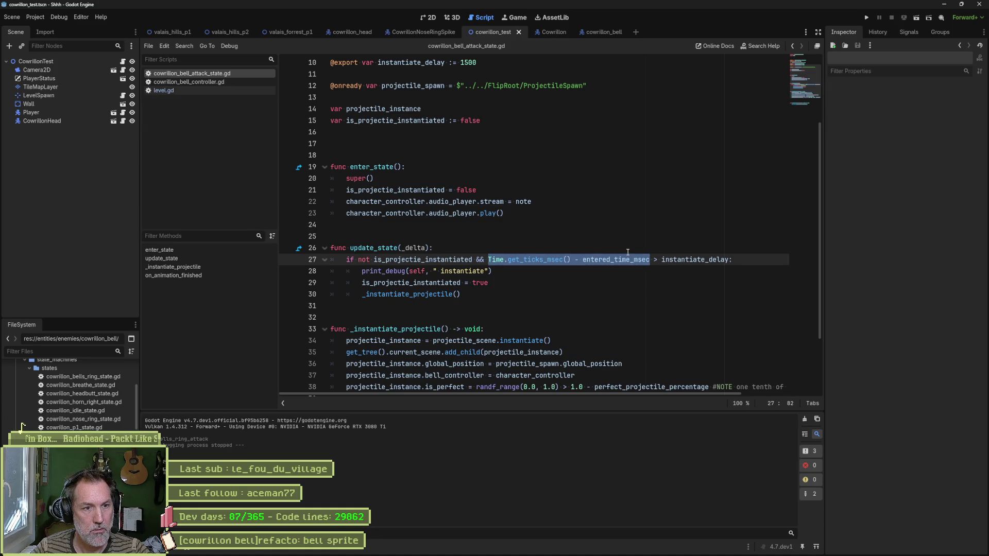
{"action": "key", "text": "ctrl+shift+Return"}
{"action": "type", "text": "pri"}
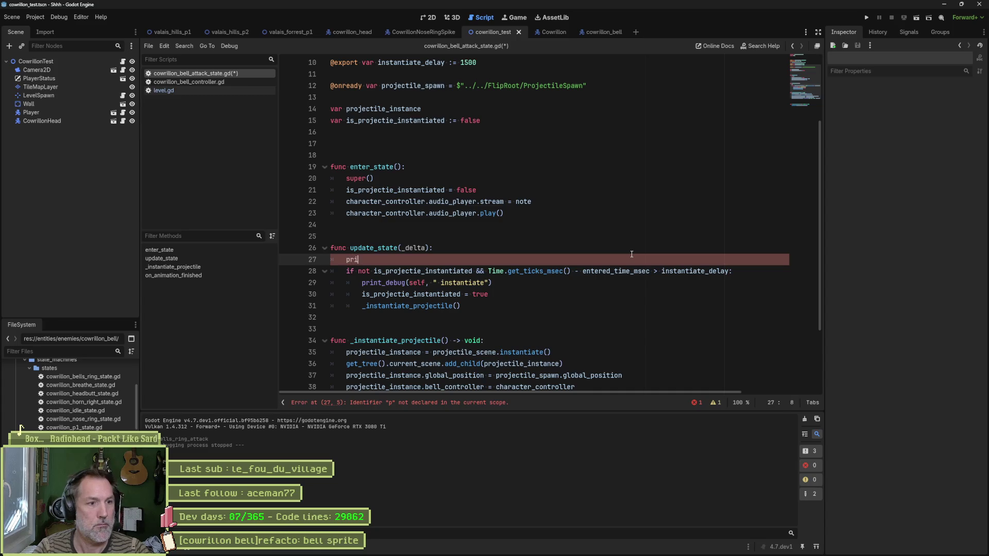
{"action": "type", "text": "("}
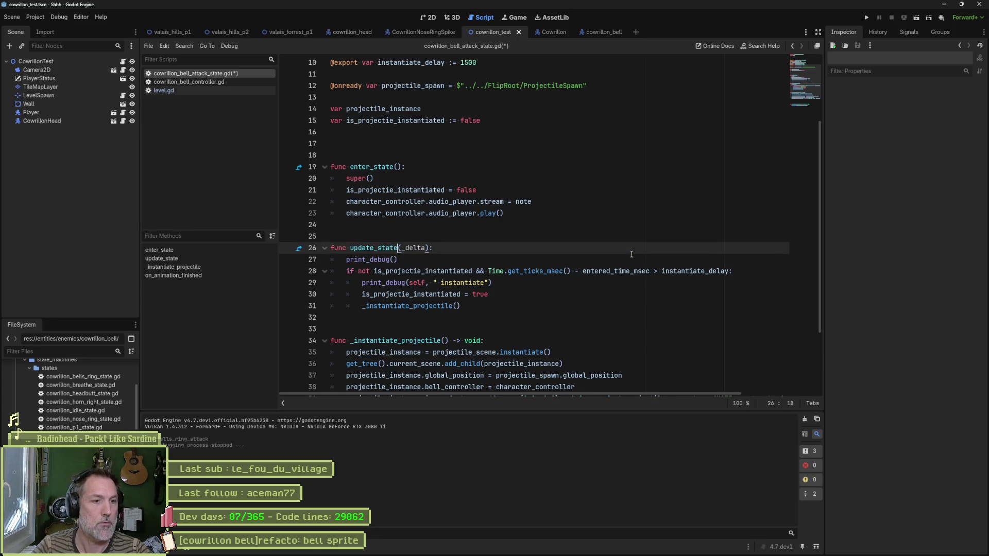
{"action": "key", "text": "ctrl+shift+Return"}
{"action": "type", "text": "super("}
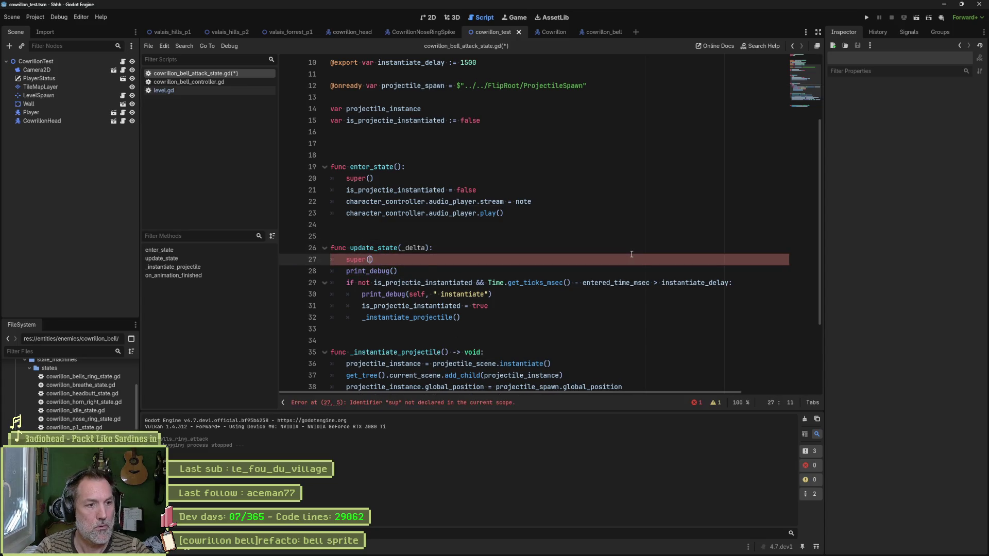
{"action": "type", "text": "_delta"}
{"action": "key", "text": "Down"}
{"action": "key", "text": "ctrl+shift+k"}
{"action": "key", "text": "ctrl+s"}
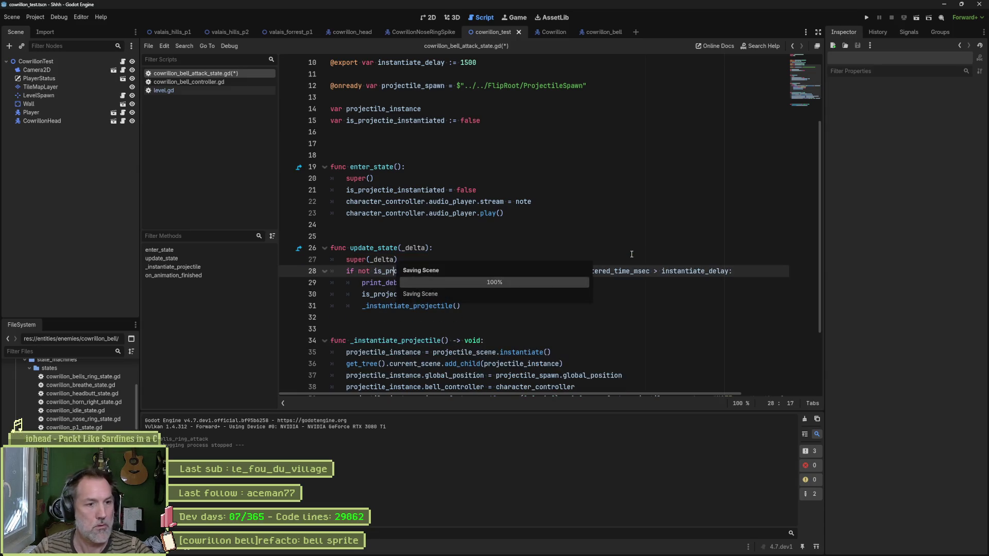
{"action": "key", "text": "F6"}
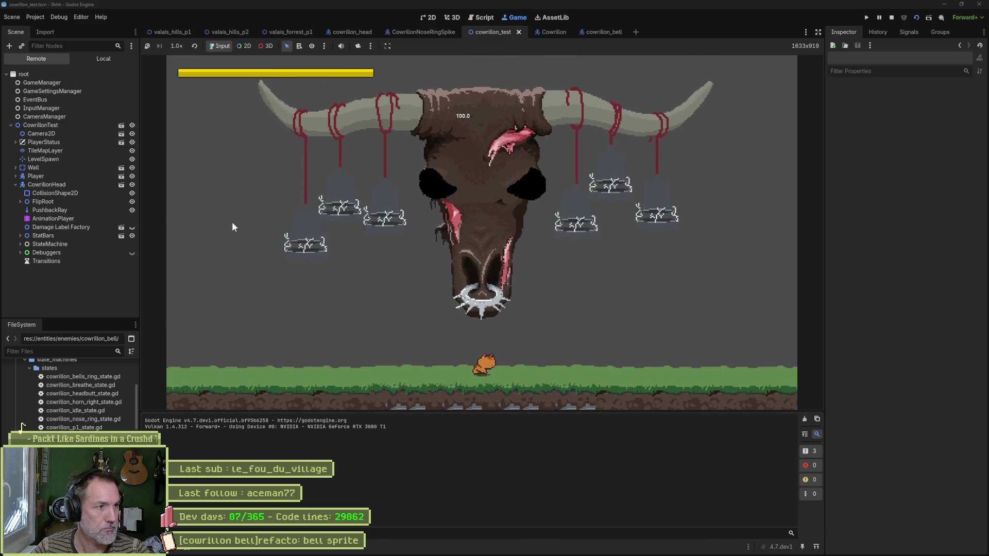
Step: Enable Bells Ring Attack on the running CowrillonHead node, then stop the game
{"action": "left_click", "coordinate": [47, 184]}
{"action": "left_click", "coordinate": [910, 379]}
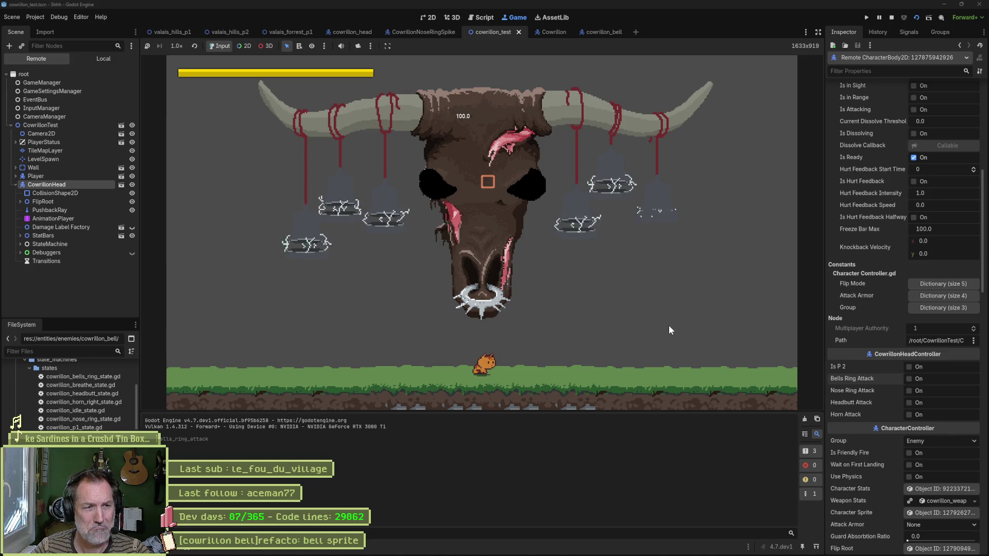
{"action": "key", "text": "F8"}
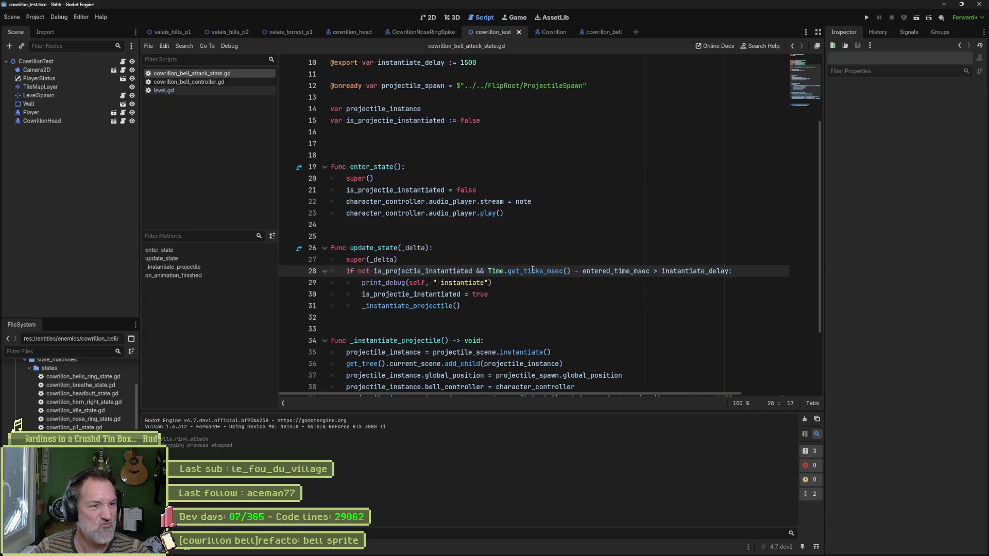
Step: Add a print_debug(self, ...) line directly below super(_delta) in update_state
{"action": "left_click", "coordinate": [497, 260]}
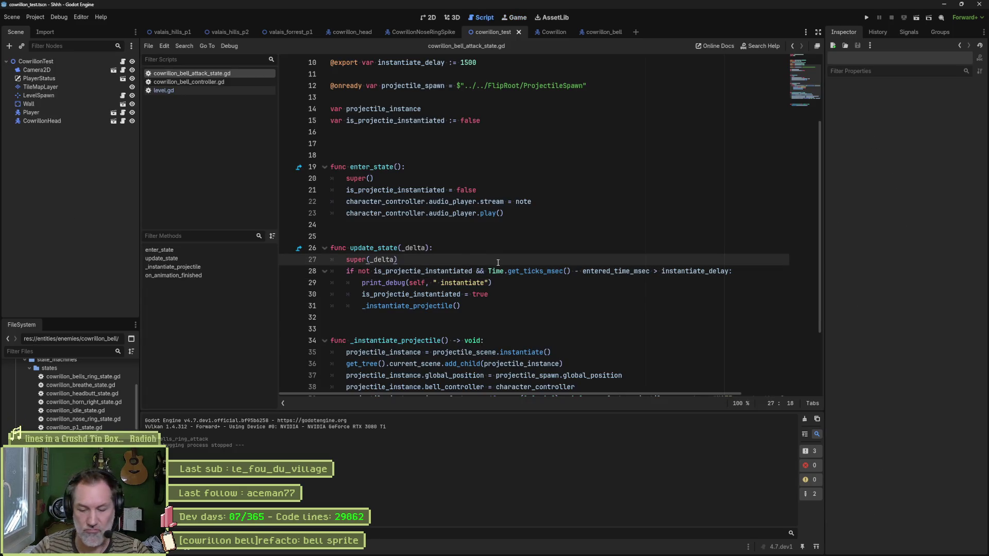
{"action": "key", "text": "Return"}
{"action": "type", "text": "print_"}
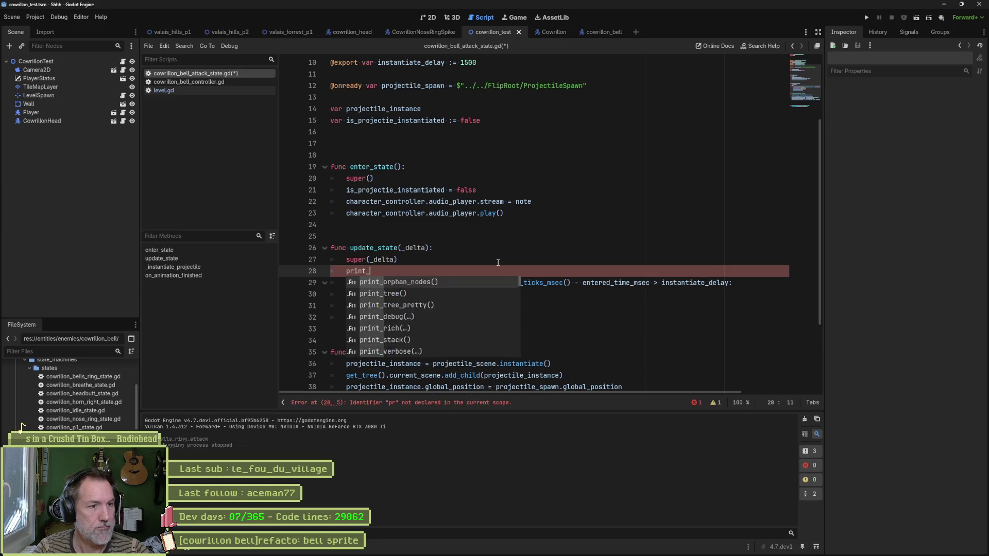
{"action": "type", "text": "debug()self, \" \")"}
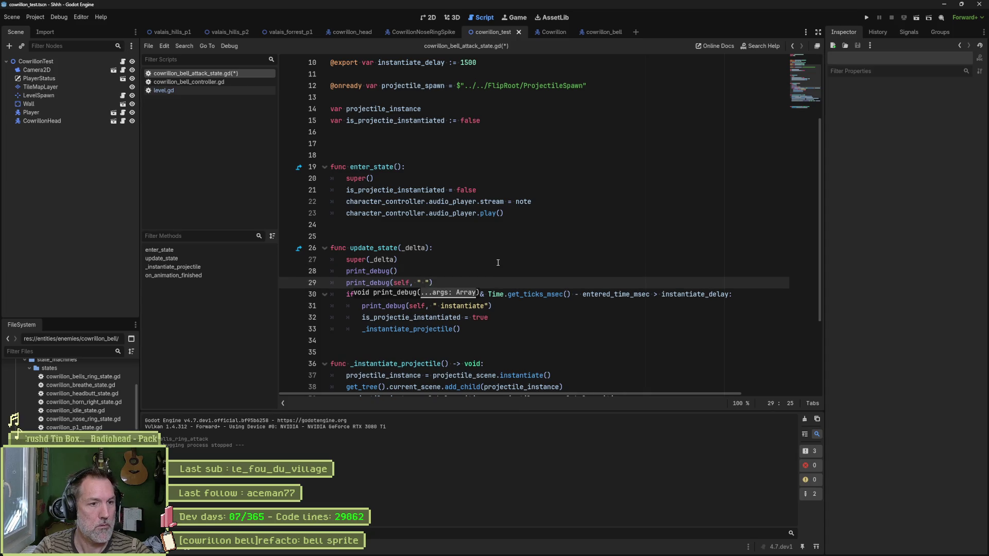
{"action": "key", "text": "Up"}
{"action": "key", "text": "ctrl+shift+k"}
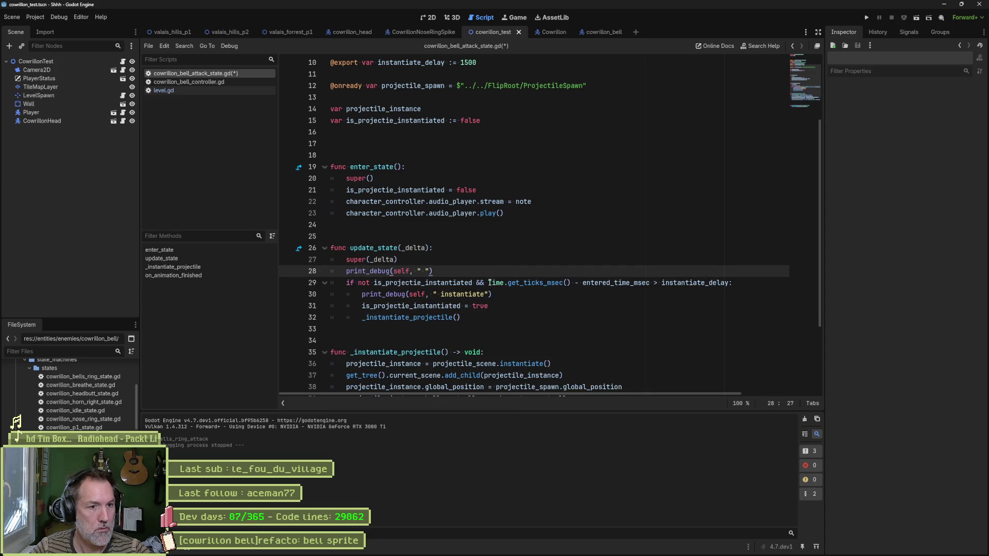
Step: Fill the print with a 'Time.get_ticks_msec() - entered_time_msec: ' label and value, then rerun
{"action": "left_click_drag", "start_coordinate": [489, 283], "coordinate": [624, 279]}
{"action": "left_click_drag", "start_coordinate": [489, 283], "coordinate": [652, 282]}
{"action": "key", "text": "ctrl+c"}
{"action": "left_click", "coordinate": [426, 271]}
{"action": "key", "text": "ctrl+v"}
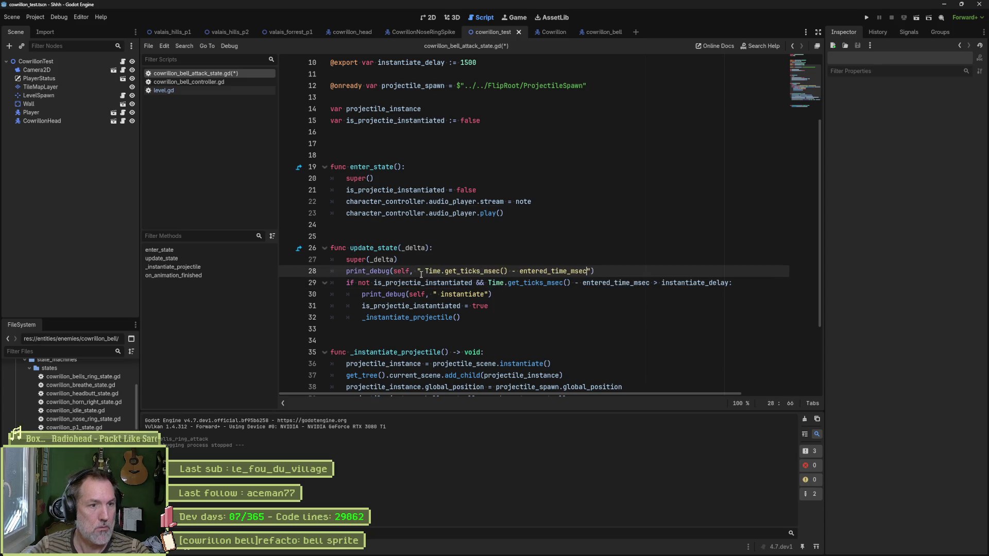
{"action": "type", "text": ": \","}
{"action": "key", "text": "ctrl+v"}
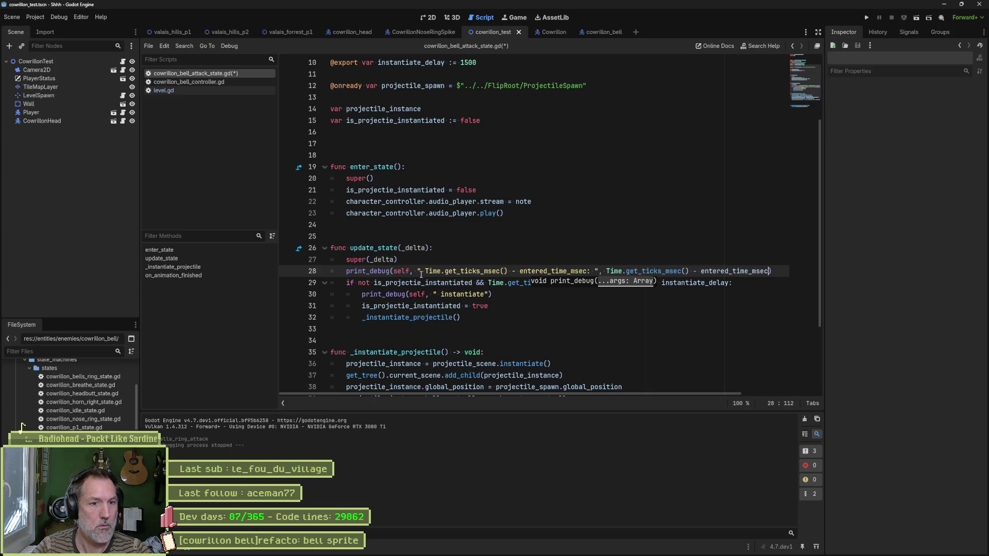
{"action": "key", "text": "F6"}
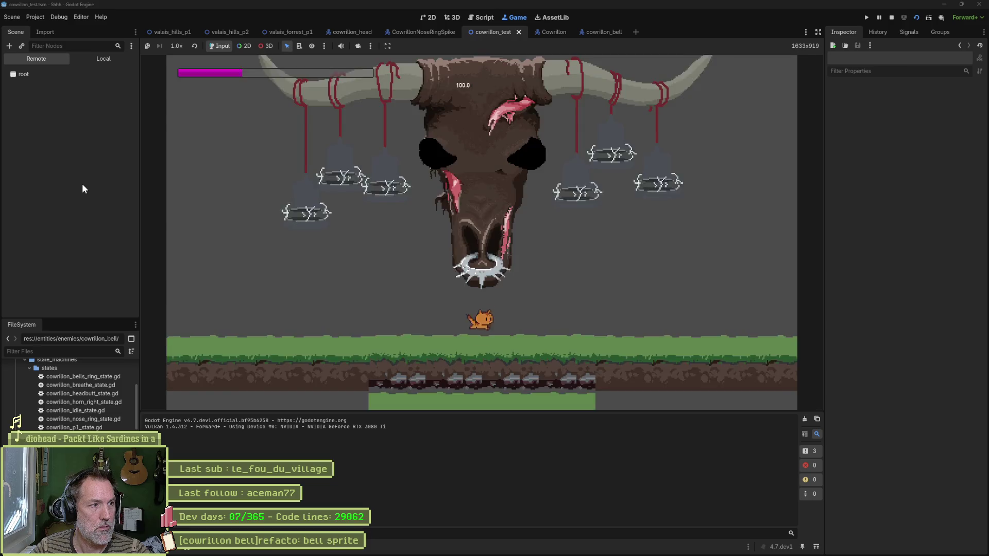
Step: Trigger Bells Ring Attack on CowrillonHead so elapsed times log, then stop the game
{"action": "left_click", "coordinate": [82, 183]}
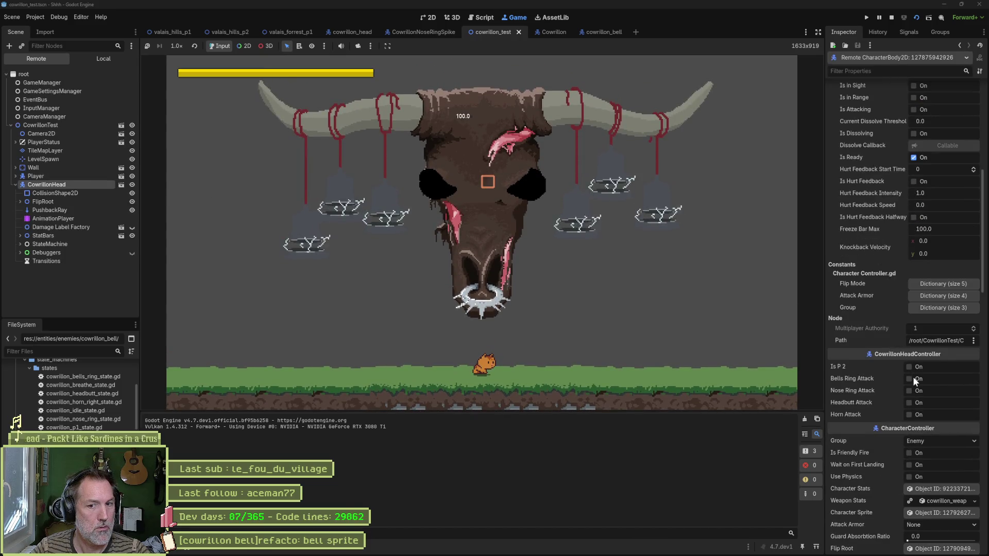
{"action": "left_click", "coordinate": [913, 377]}
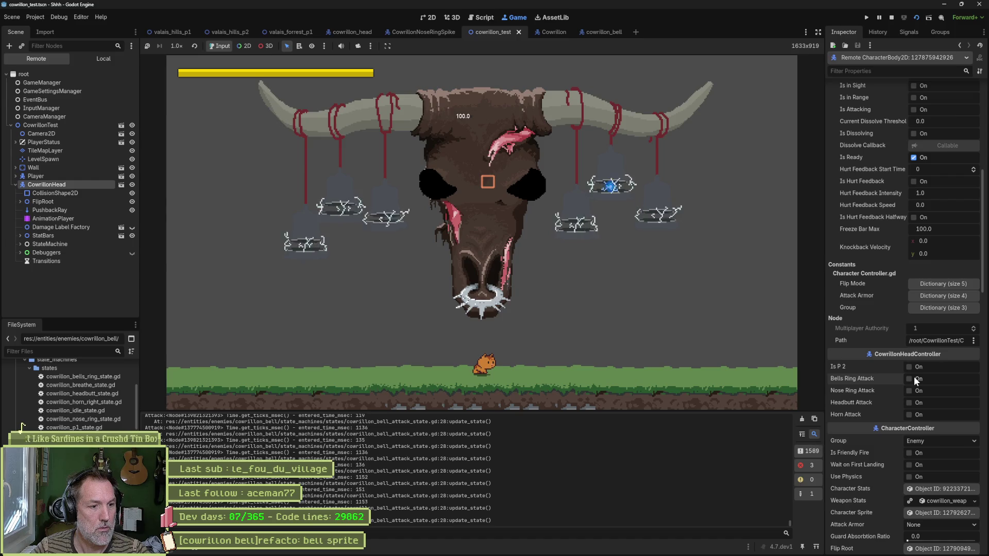
{"action": "key", "text": "F8"}
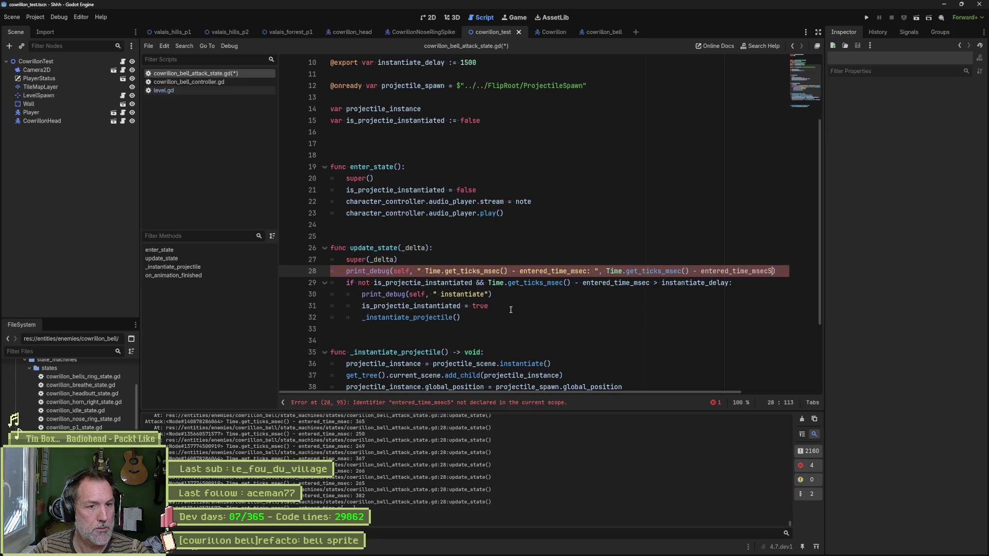
Step: Delete the stray 5 typo at the end of line 28's debug print
{"action": "key", "text": "BackSpace"}
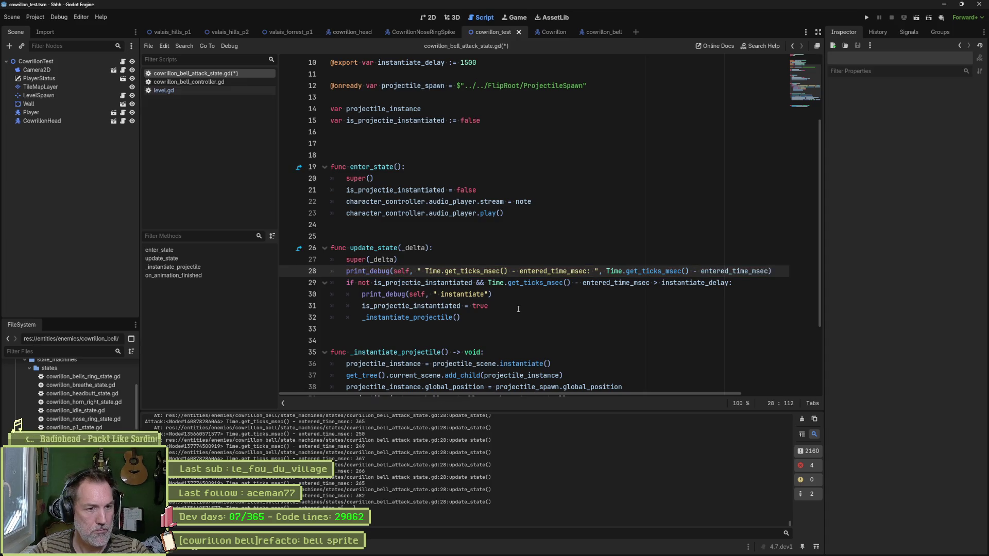
{"action": "double_click", "coordinate": [423, 283]}
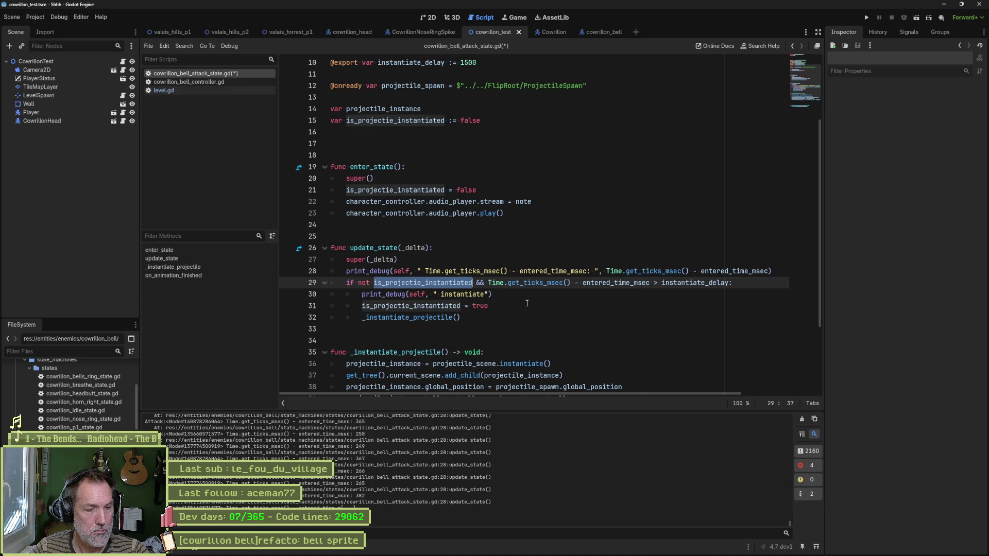
{"action": "double_click", "coordinate": [462, 294]}
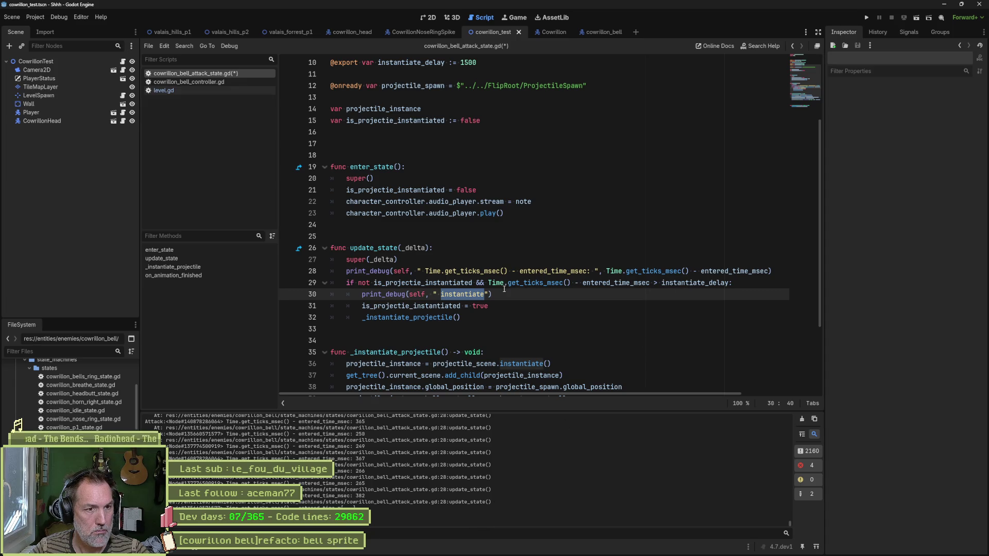
Step: Append '> instantiate_delay' from line 29 to the debug print, save, and run the scene
{"action": "double_click", "coordinate": [536, 283]}
{"action": "left_click", "coordinate": [582, 283]}
{"action": "left_click_drag", "start_coordinate": [653, 283], "coordinate": [732, 283]}
{"action": "left_click", "coordinate": [770, 271]}
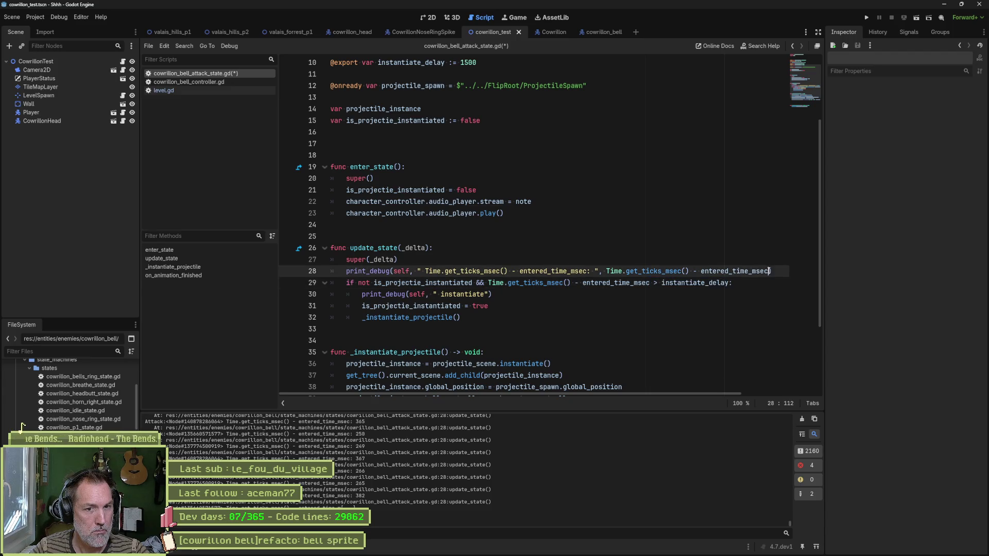
{"action": "key", "text": "ctrl+v"}
{"action": "key", "text": "ctrl+s"}
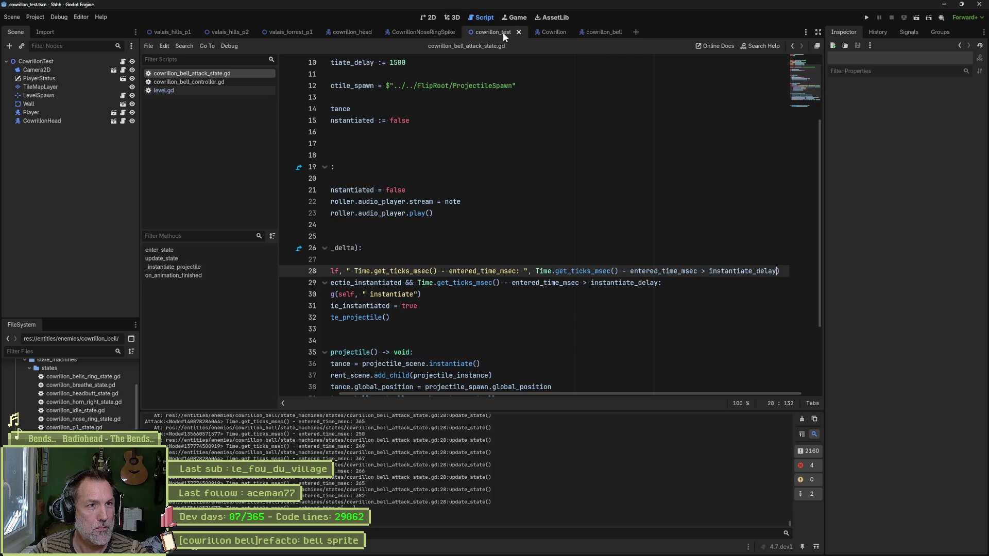
{"action": "key", "text": "F6"}
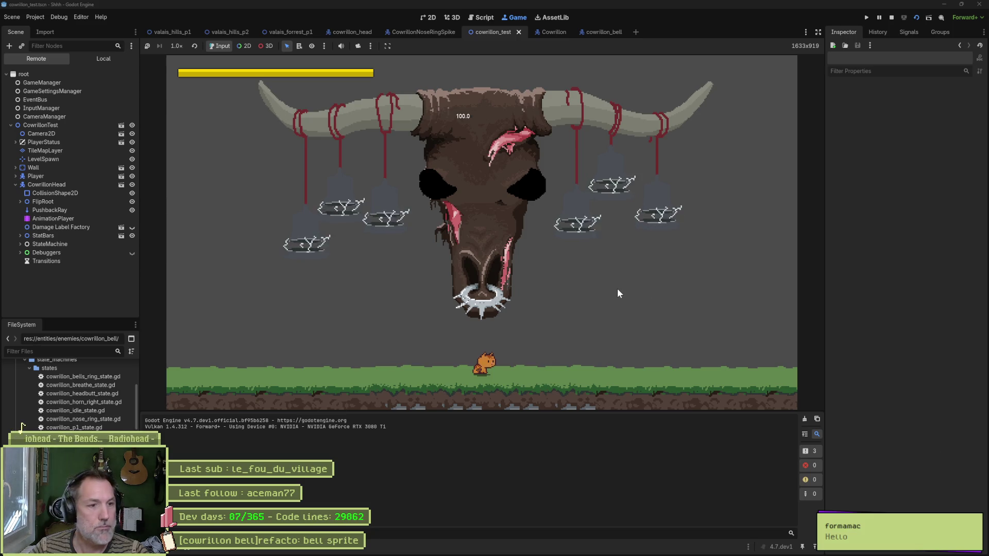
Step: Trigger Bells Ring Attack on CowrillonHead to log the delay check, then stop the game
{"action": "left_click", "coordinate": [73, 184]}
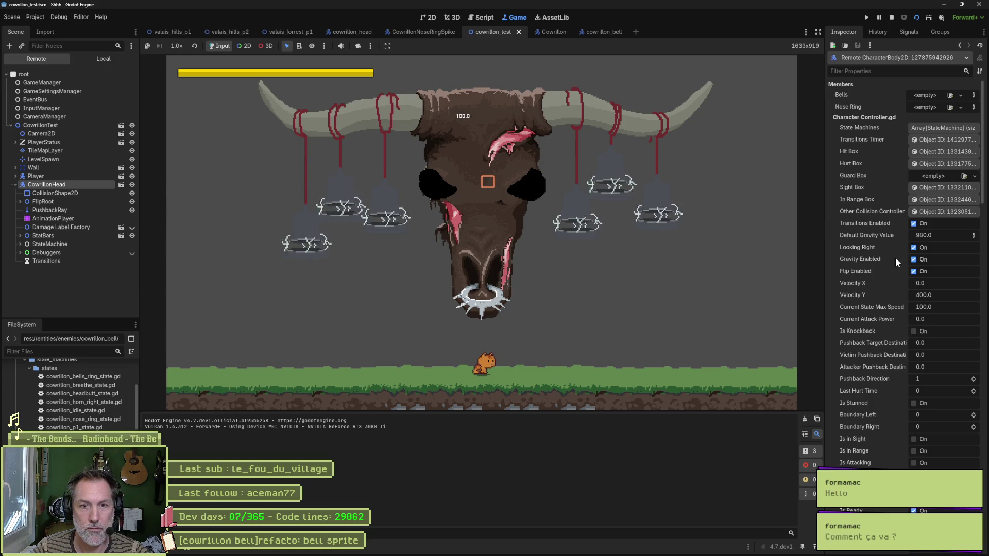
{"action": "scroll", "coordinate": [893, 274], "scroll_direction": "down", "scroll_amount": 5}
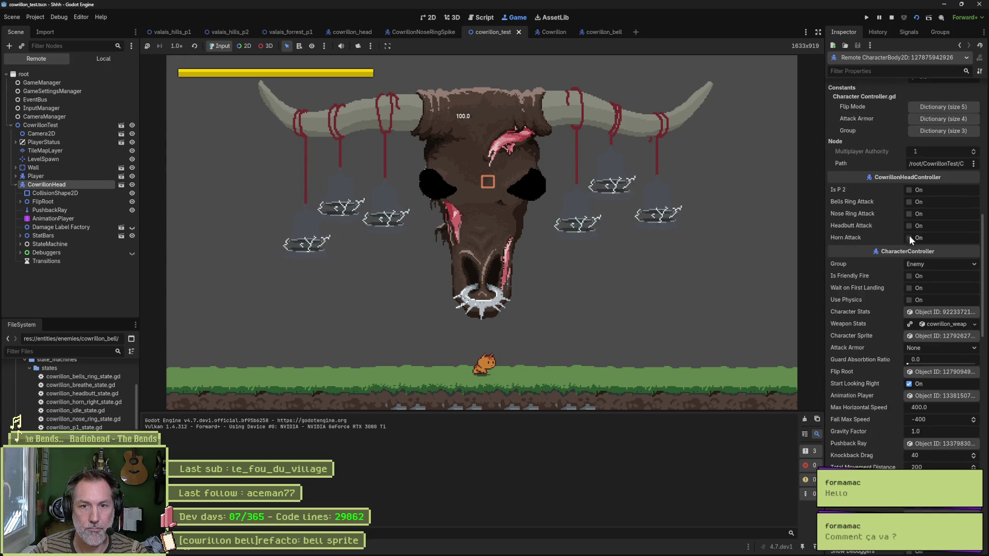
{"action": "left_click", "coordinate": [908, 203]}
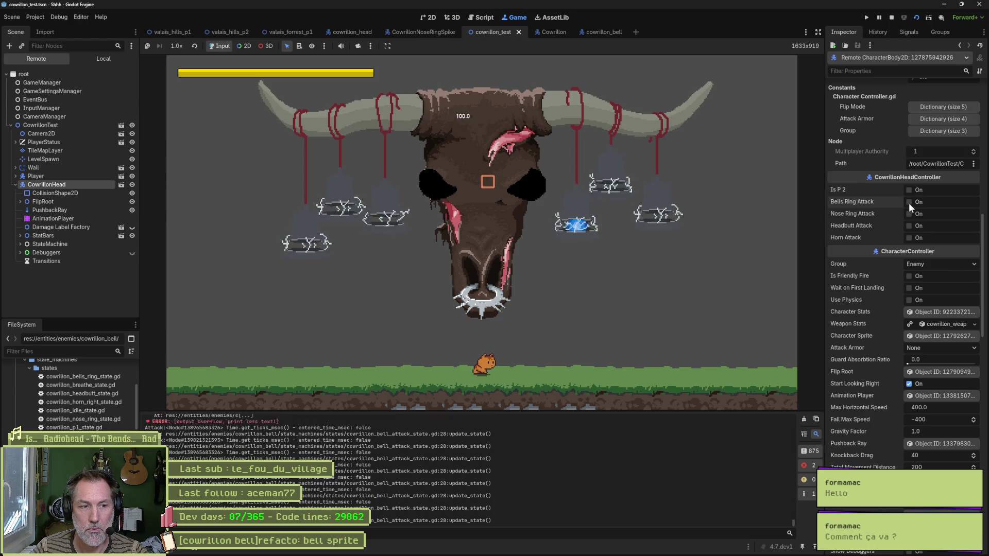
{"action": "key", "text": "F8"}
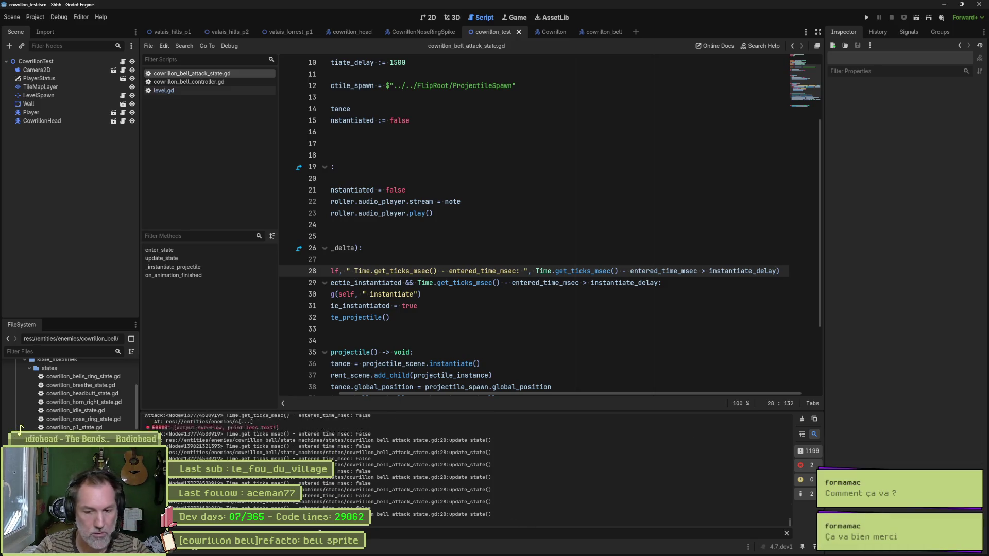
Step: Clear the 'inst' Output filter and inspect the instantiate_delay check on line 29
{"action": "type", "text": "inst"}
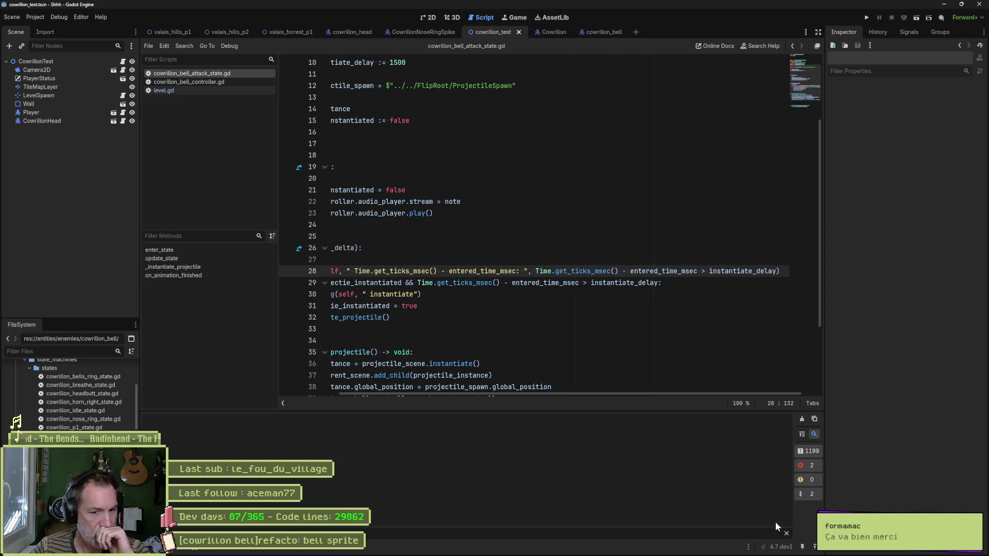
{"action": "left_click", "coordinate": [786, 533]}
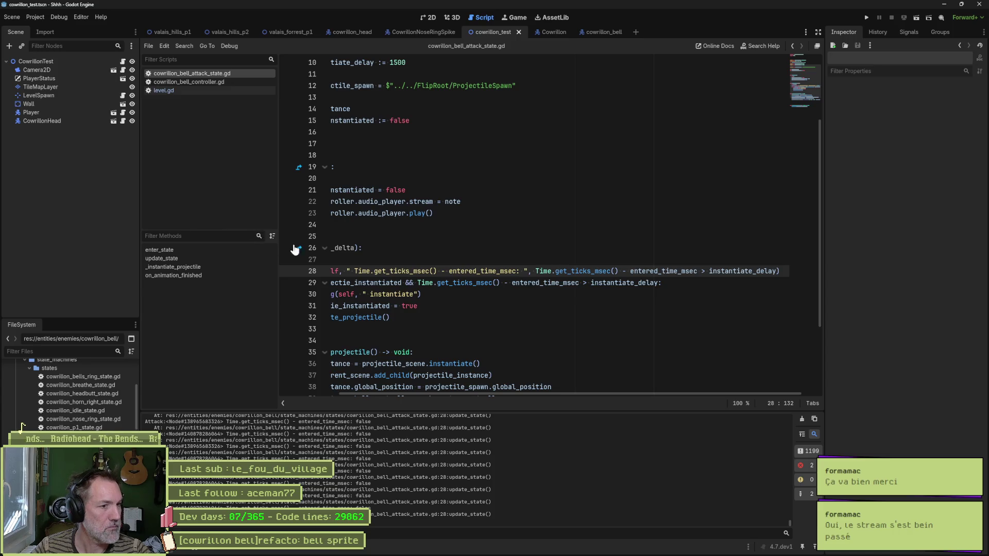
{"action": "left_click_drag", "start_coordinate": [506, 393], "coordinate": [437, 390]}
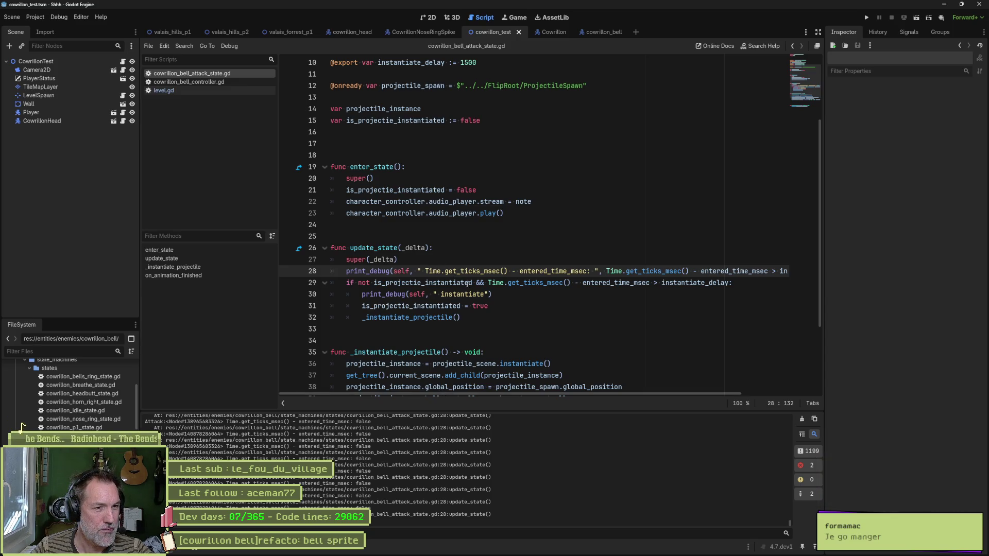
{"action": "left_click_drag", "start_coordinate": [488, 283], "coordinate": [730, 283]}
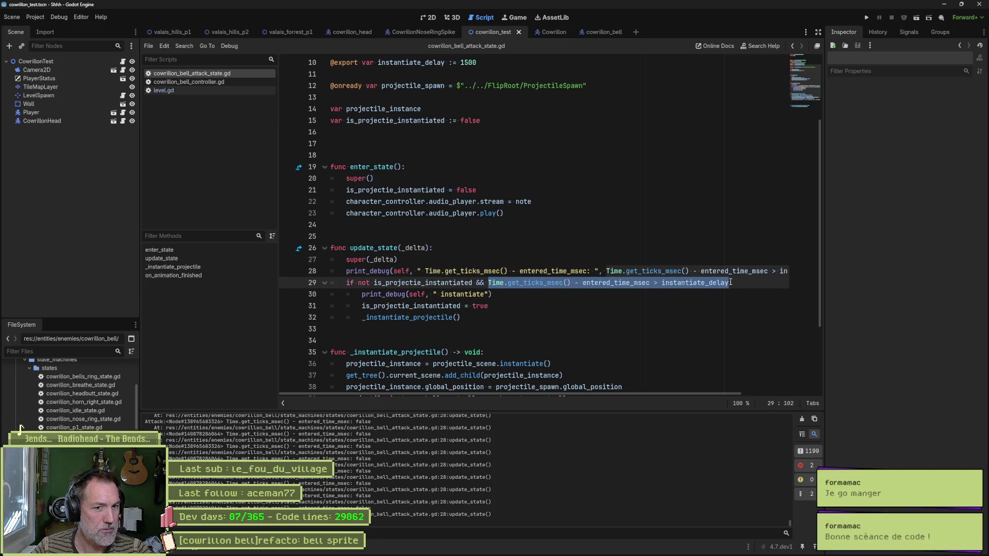
{"action": "double_click", "coordinate": [719, 284]}
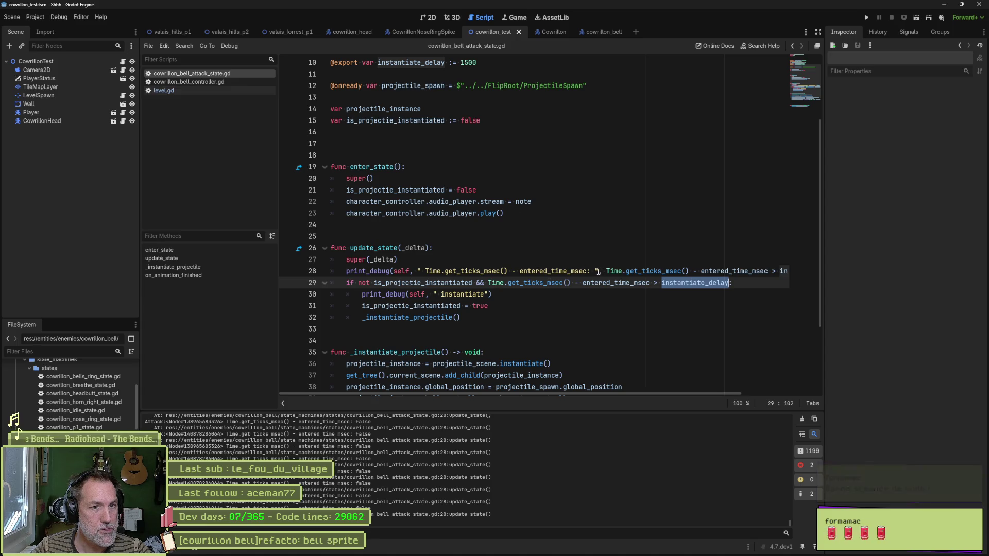
Step: Change line 28's print to output a ' > instantiate_delay: ' label plus instantiate_delay, then run
{"action": "left_click_drag", "start_coordinate": [598, 394], "coordinate": [719, 394]}
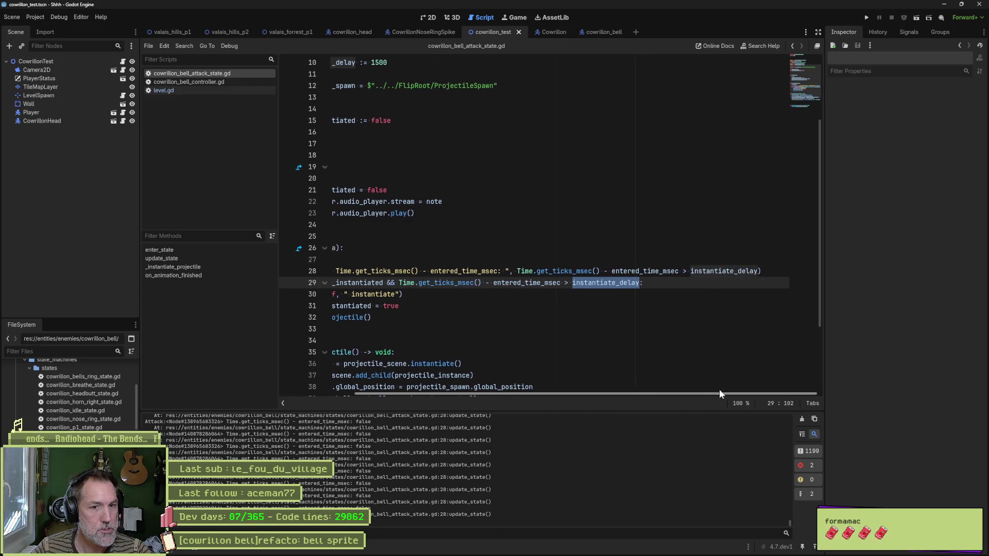
{"action": "left_click", "coordinate": [682, 271]}
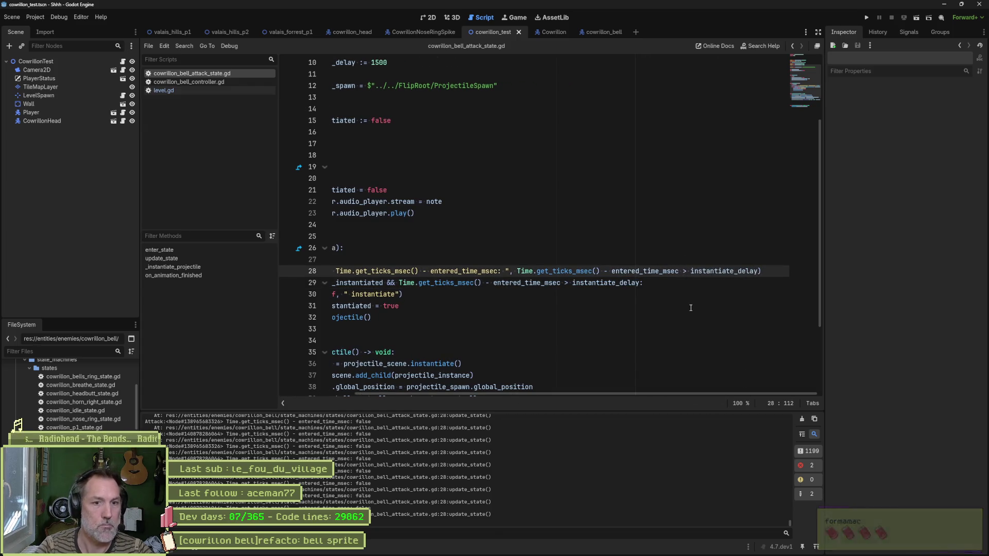
{"action": "key", "text": "BackSpace"}
{"action": "type", "text": ","}
{"action": "key", "text": "Delete"}
{"action": "type", "text": "\" > instantiate_delay: "}
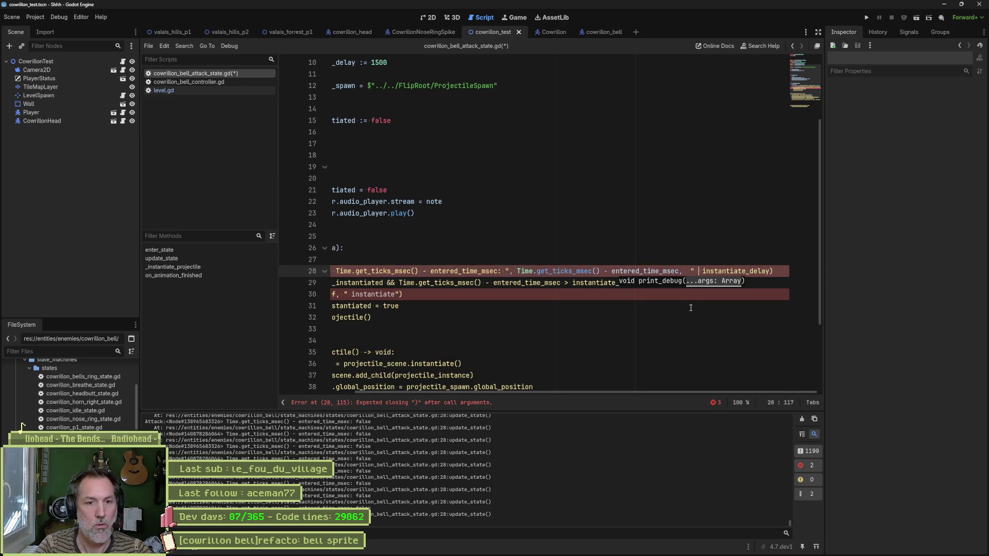
{"action": "type", "text": "\""}
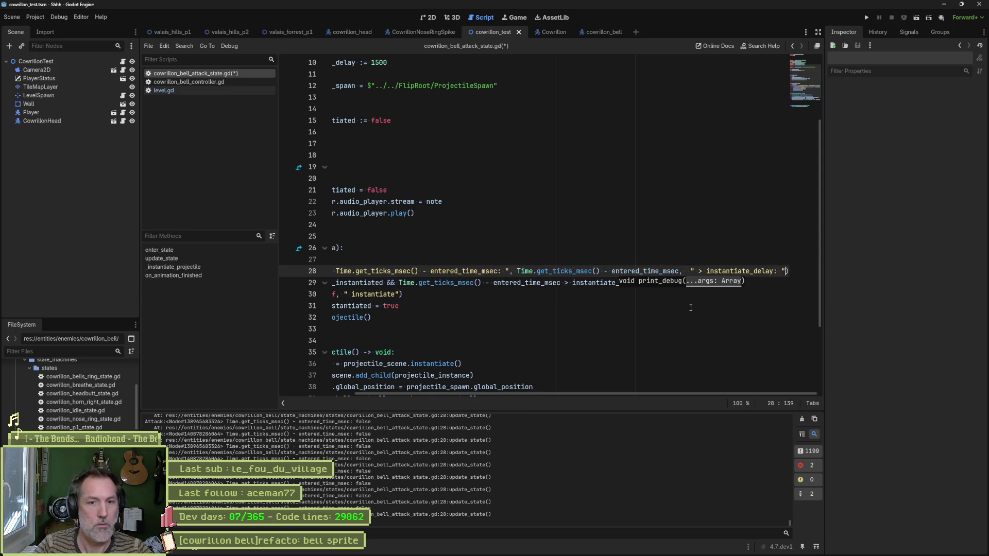
{"action": "type", "text": ", instantiate_delay"}
{"action": "key", "text": "F6"}
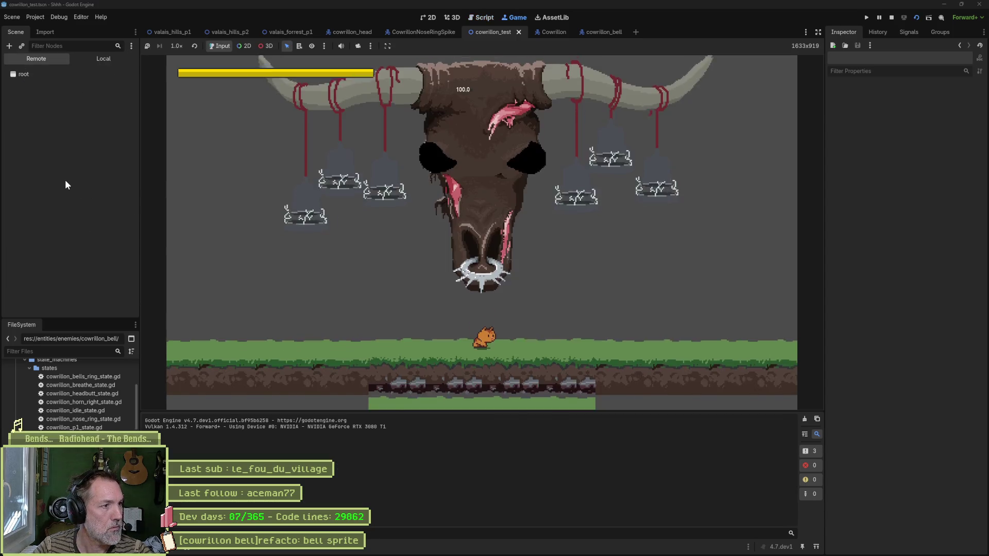
Step: Enable Bells Ring Attack on CowrillonHead, then restart the game for a fresh log
{"action": "left_click", "coordinate": [65, 184]}
{"action": "scroll", "coordinate": [917, 345], "scroll_direction": "down", "scroll_amount": 3}
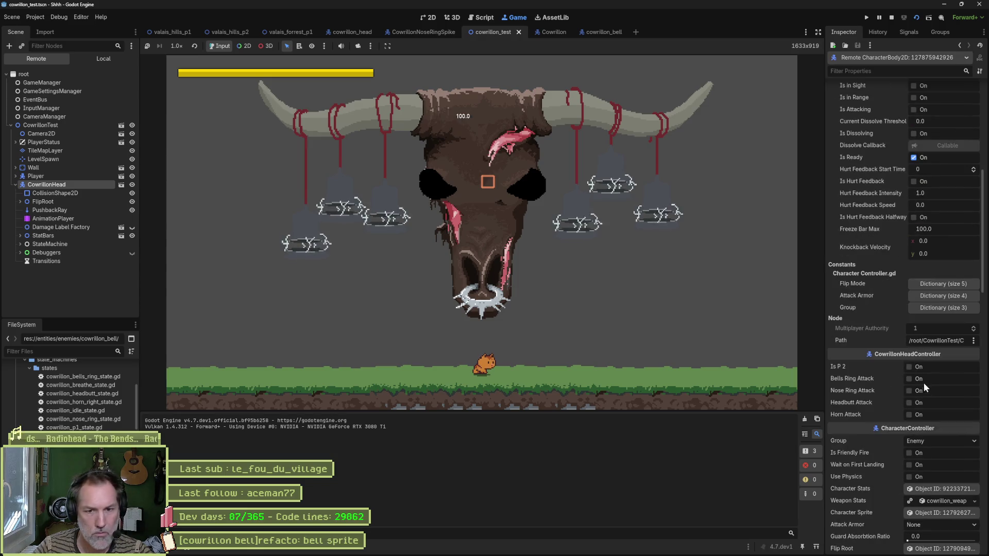
{"action": "left_click", "coordinate": [910, 379]}
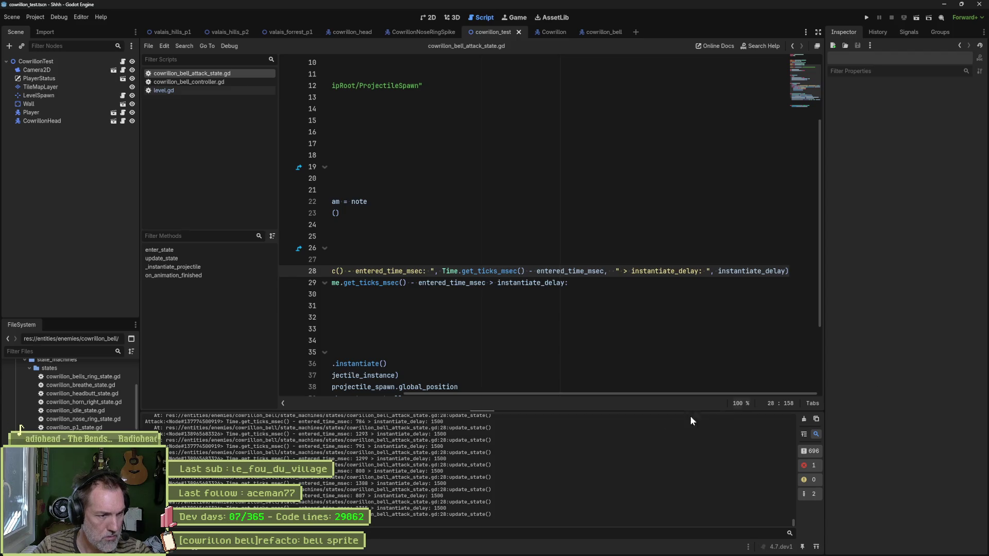
{"action": "key", "text": "F6"}
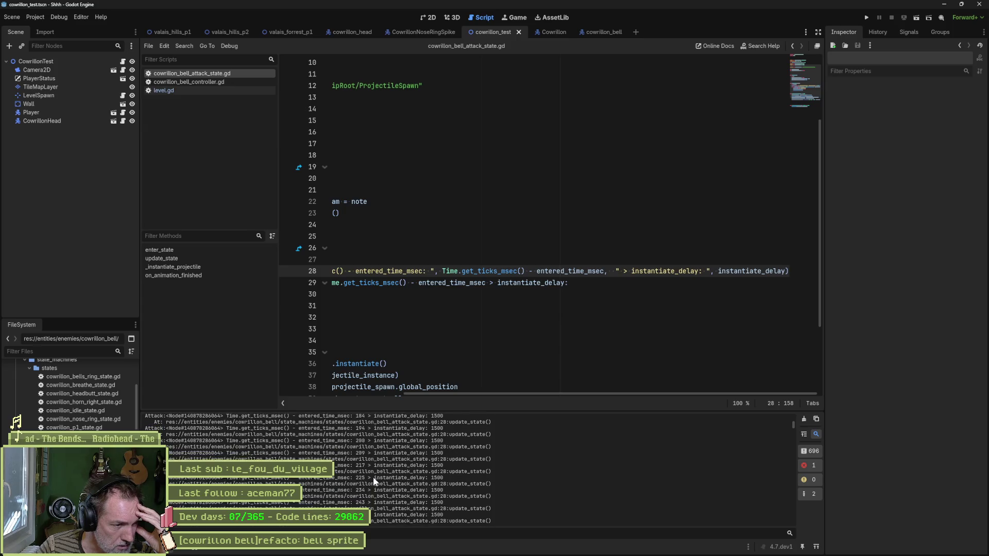
Step: Scroll the Output log comparing elapsed times around 1200–1300 against instantiate_delay 1500
{"action": "left_click", "coordinate": [793, 436]}
{"action": "mouse_move", "coordinate": [794, 437]}
{"action": "left_mouse_down"}
{"action": "mouse_move", "coordinate": [796, 467]}
{"action": "mouse_move", "coordinate": [797, 453]}
{"action": "left_mouse_up"}
{"action": "scroll", "coordinate": [509, 486], "scroll_direction": "down", "scroll_amount": 3}
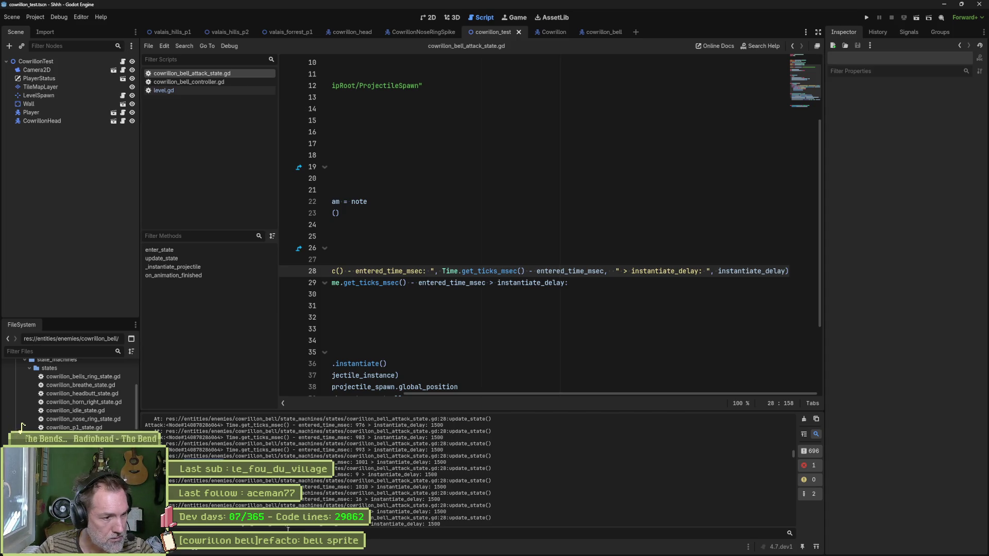
{"action": "scroll", "coordinate": [302, 526], "scroll_direction": "down", "scroll_amount": 10}
{"action": "scroll", "coordinate": [461, 509], "scroll_direction": "up", "scroll_amount": 3}
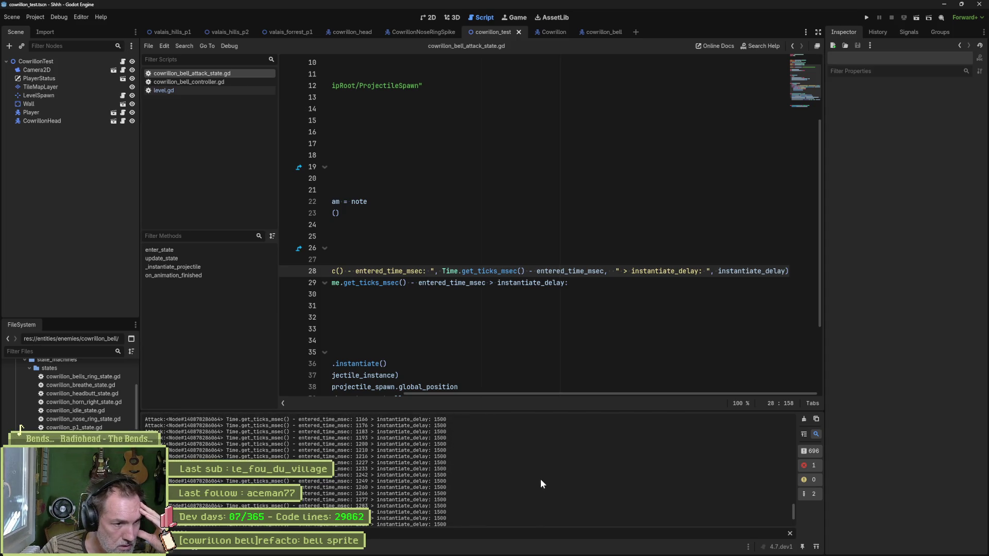
{"action": "scroll", "coordinate": [396, 499], "scroll_direction": "down", "scroll_amount": 3}
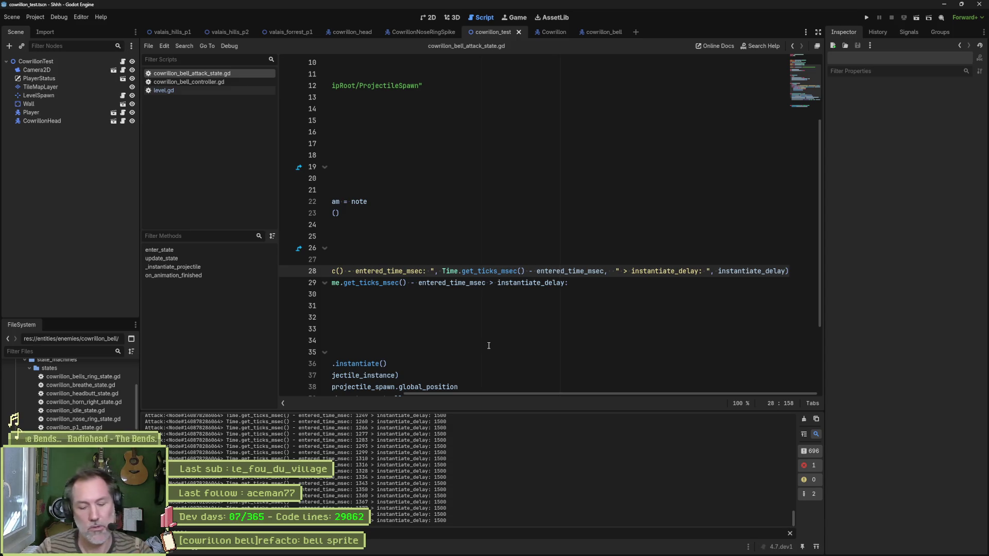
{"action": "scroll", "coordinate": [535, 391], "scroll_direction": "left", "scroll_amount": 5}
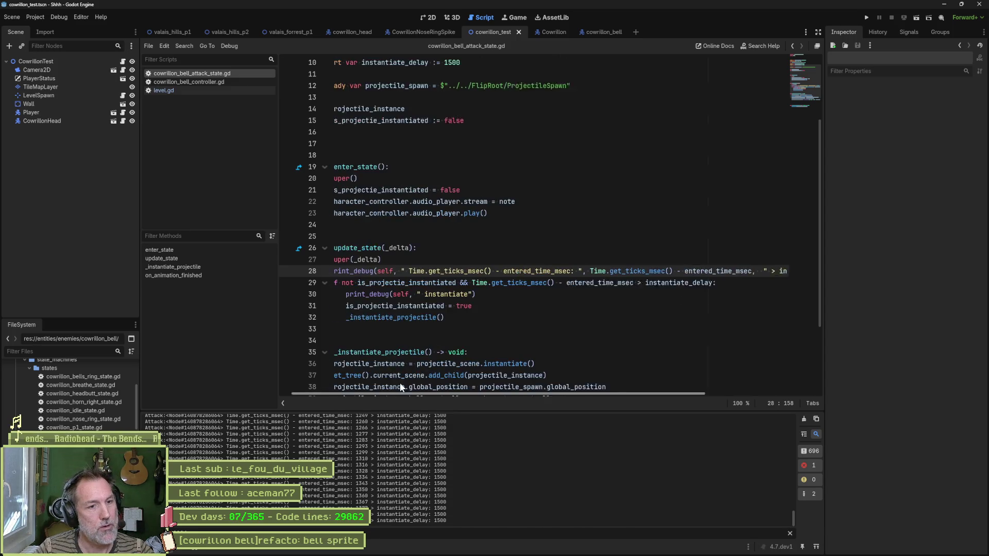
{"action": "scroll", "coordinate": [446, 175], "scroll_direction": "up", "scroll_amount": 3}
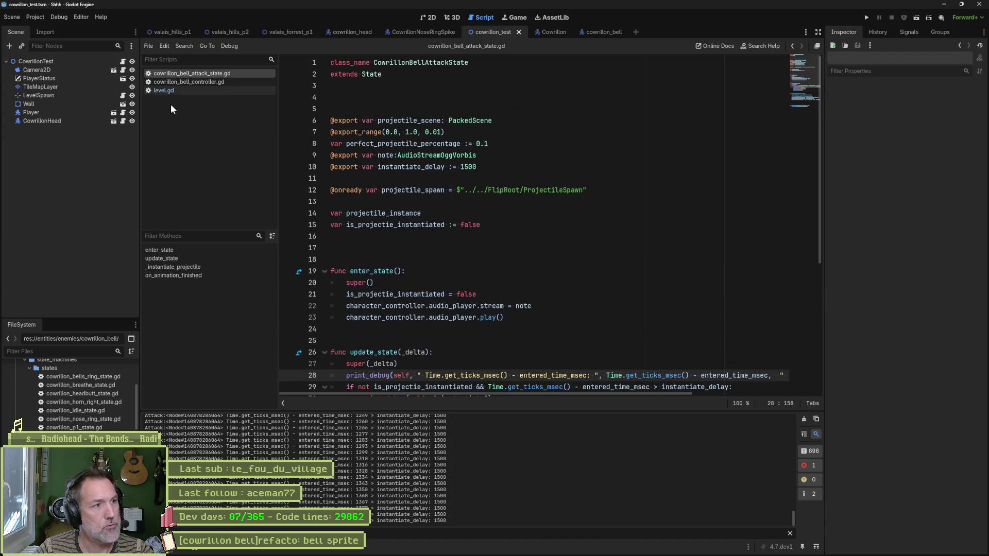
Step: Set the bell Attack state's Instantiate Delay to 500, save cowrillon_bell, and run cowrillon_test
{"action": "left_click", "coordinate": [603, 32]}
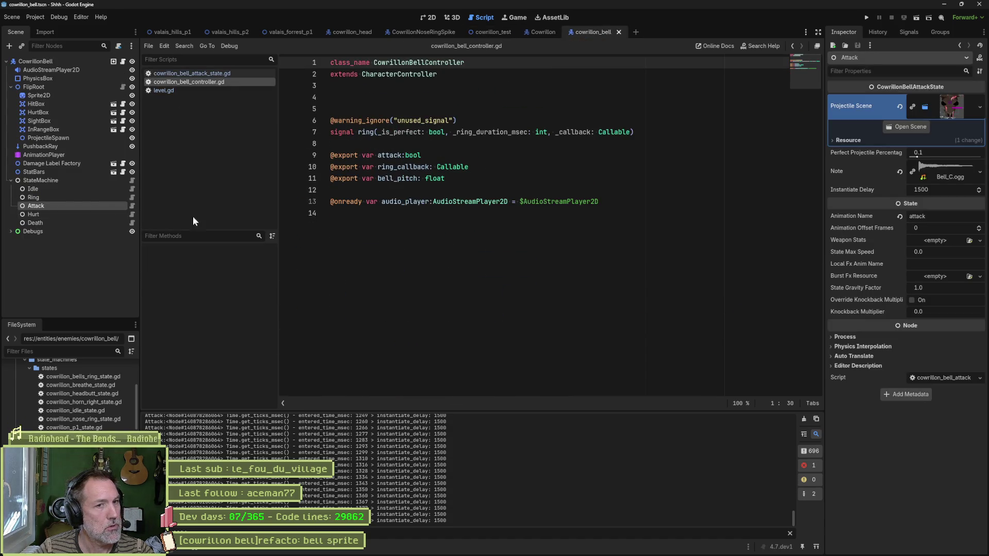
{"action": "left_click", "coordinate": [947, 190]}
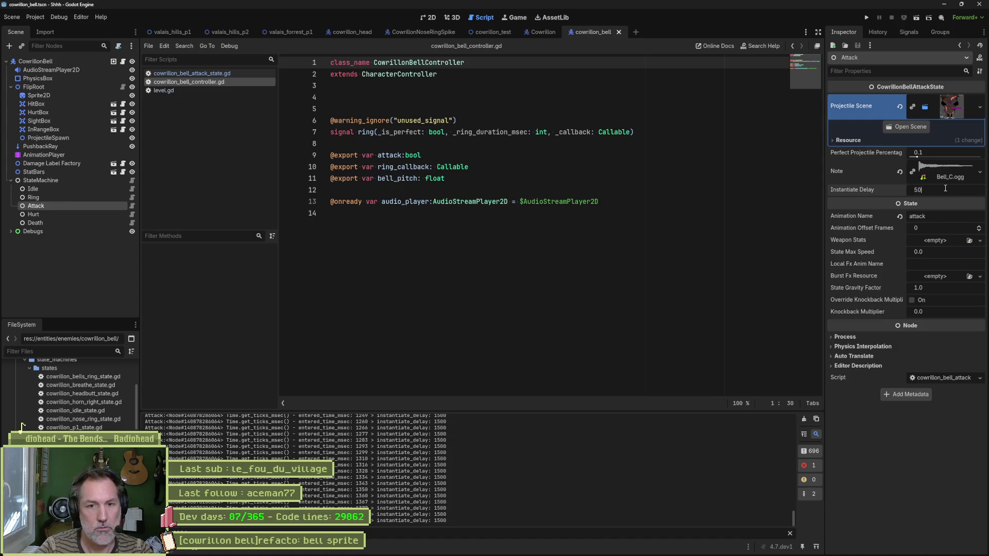
{"action": "type", "text": "0"}
{"action": "key", "text": "Return"}
{"action": "key", "text": "ctrl+s"}
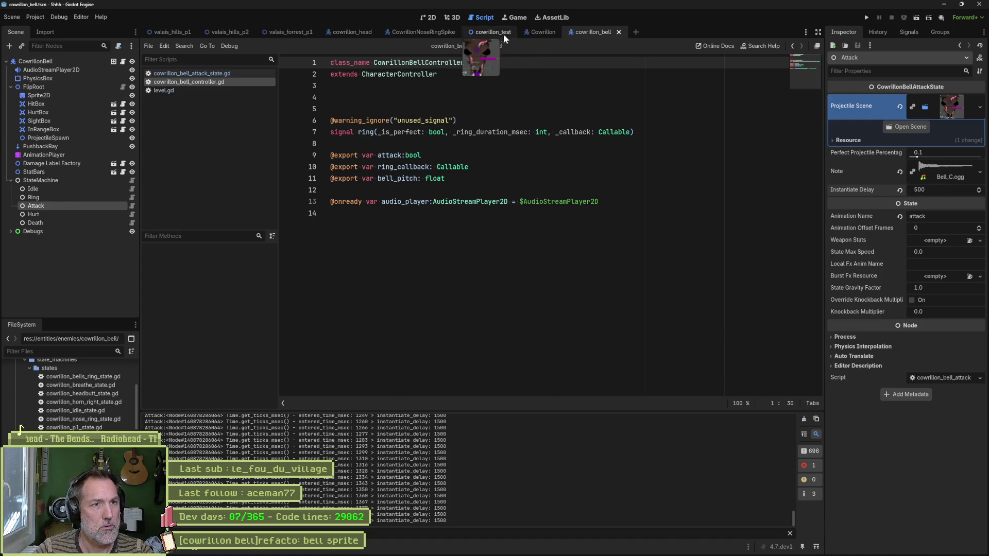
{"action": "left_click", "coordinate": [503, 34]}
{"action": "key", "text": "F6"}
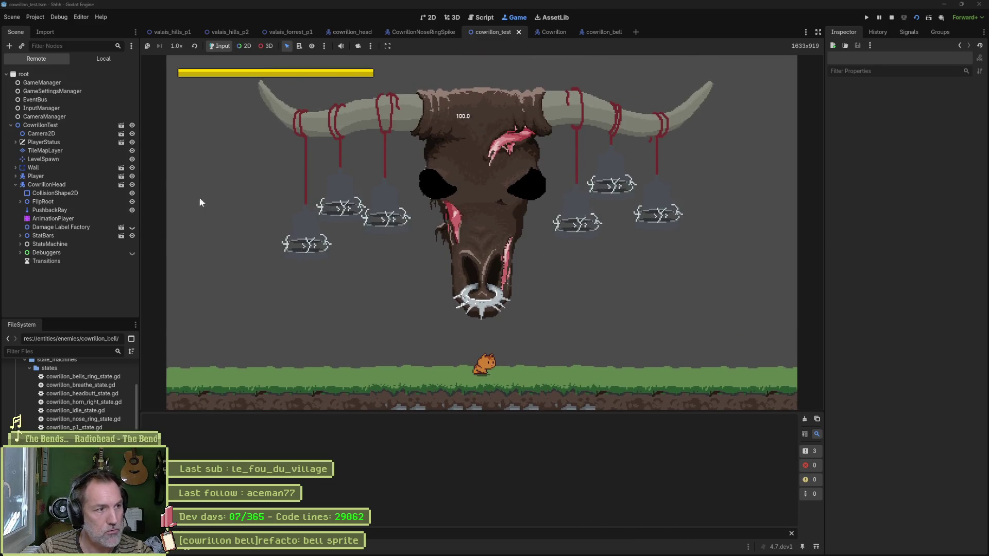
Step: Fire the Bells Ring Attack on the remote CowrillonHead, watch the projectiles spawn, then stop the game
{"action": "scroll", "coordinate": [899, 314], "scroll_direction": "down", "scroll_amount": 5}
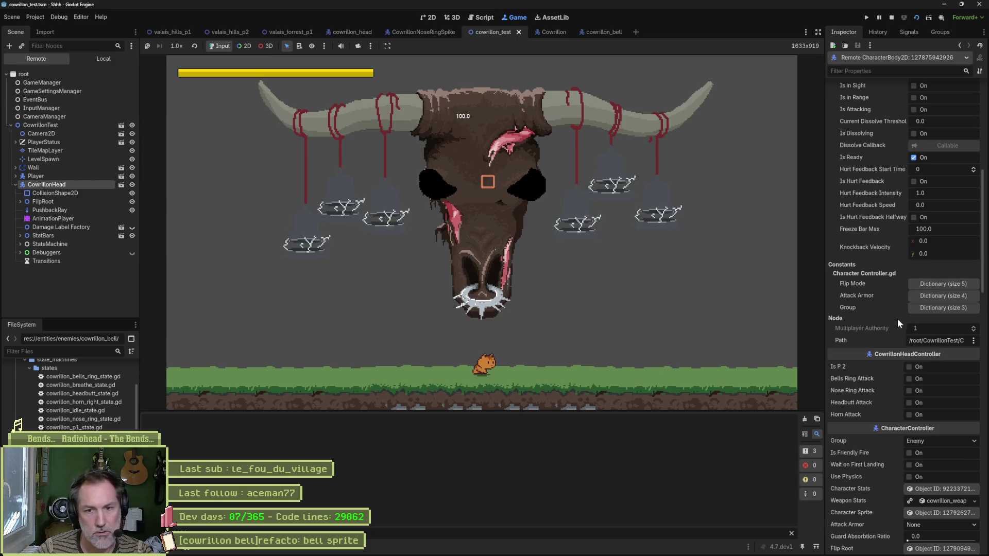
{"action": "left_click", "coordinate": [912, 379]}
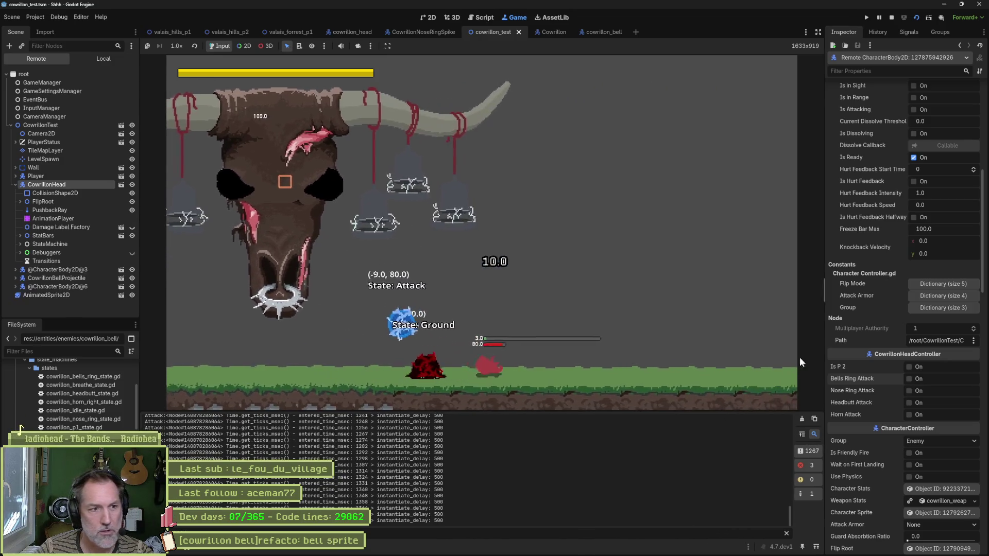
{"action": "key", "text": "F8"}
{"action": "left_click", "coordinate": [471, 364]}
{"action": "scroll", "coordinate": [583, 288], "scroll_direction": "down", "scroll_amount": 4}
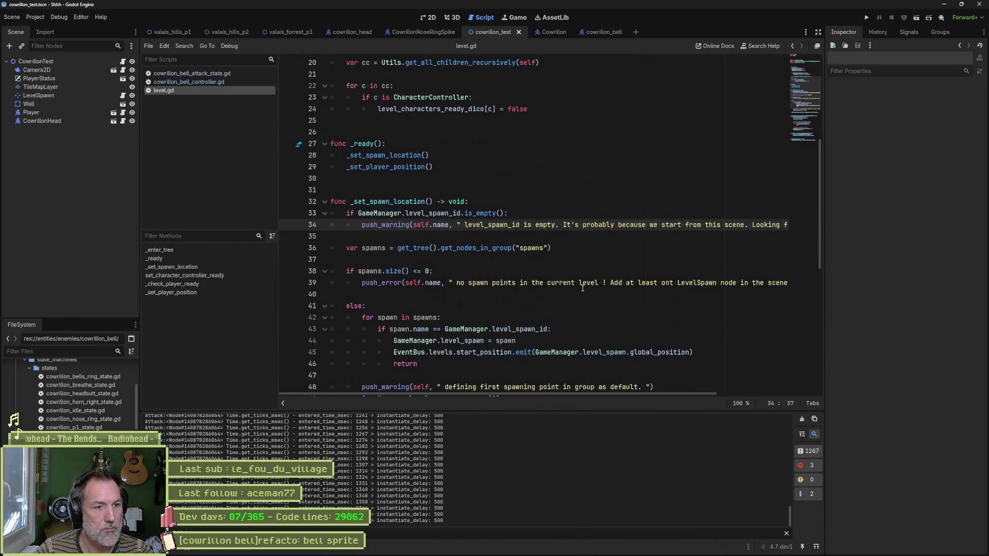
Step: Delete both print_debug lines from cowrillon_bell_attack_state.gd
{"action": "left_click", "coordinate": [199, 75]}
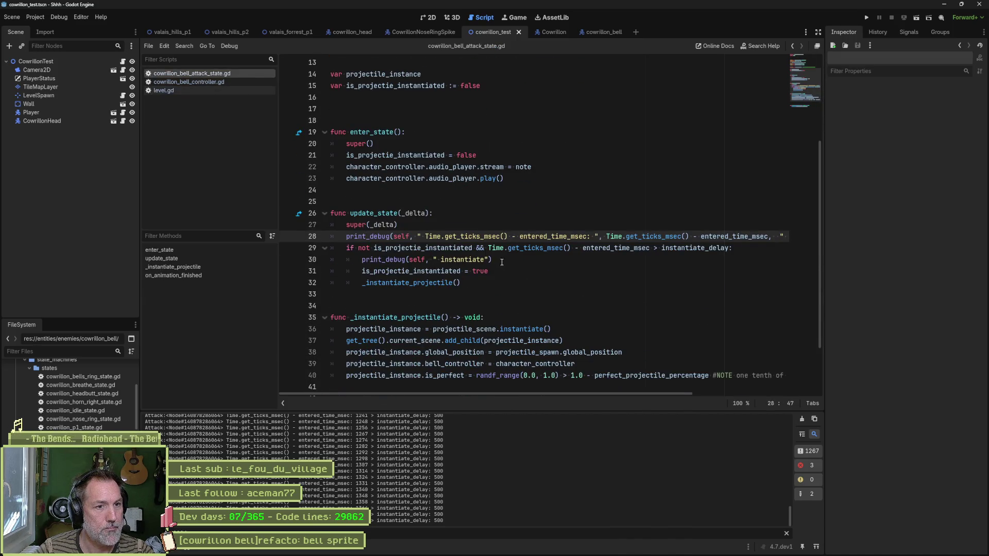
{"action": "key", "text": "ctrl+shift+k"}
{"action": "key", "text": "Down"}
{"action": "key", "text": "ctrl+shift+k"}
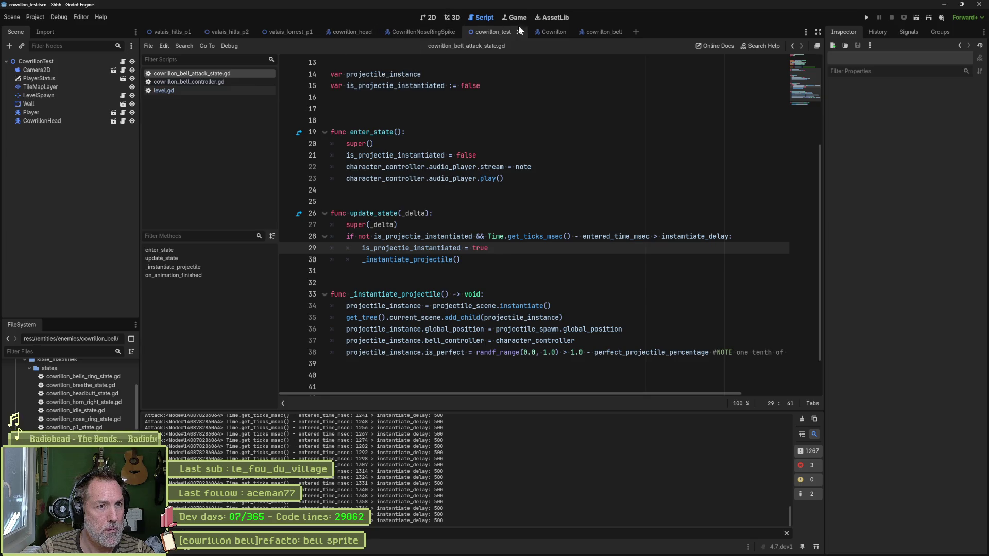
Step: Inspect the cowrillon_bell attack animation in AnimationPlayer and the StateMachine/Attack state settings
{"action": "left_click", "coordinate": [592, 32]}
{"action": "left_click", "coordinate": [103, 155]}
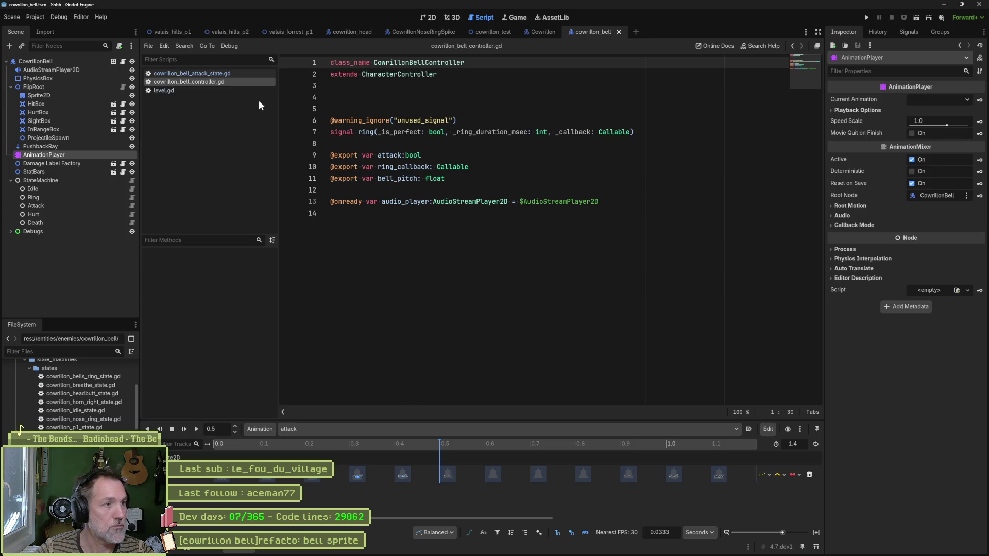
{"action": "left_click", "coordinate": [65, 204]}
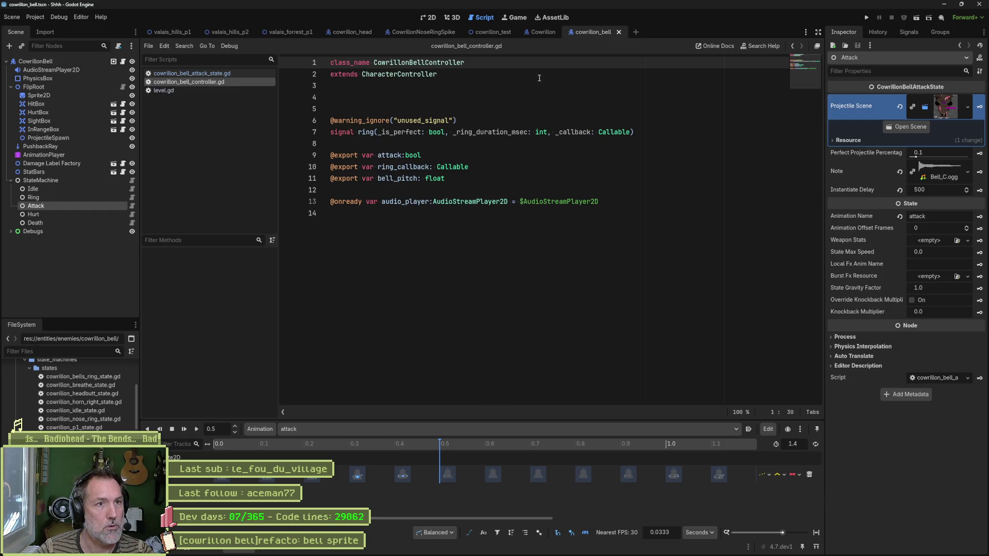
{"action": "left_click", "coordinate": [311, 32]}
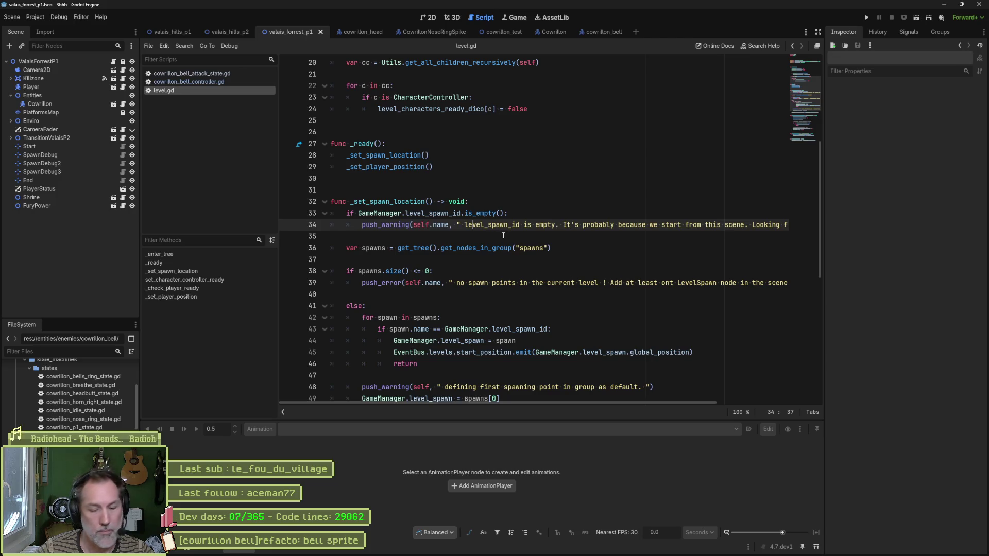
{"action": "key", "text": "F6"}
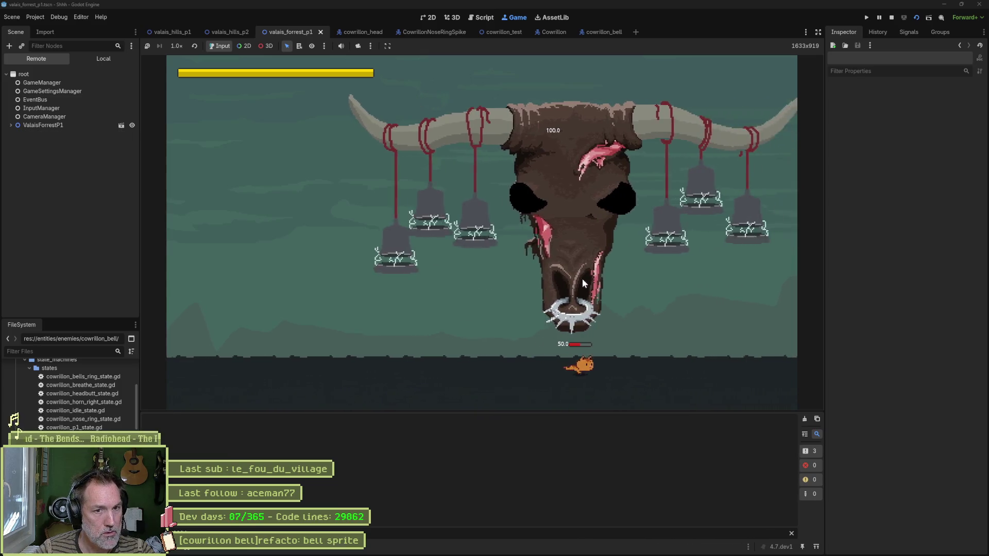
{"action": "left_click", "coordinate": [43, 125]}
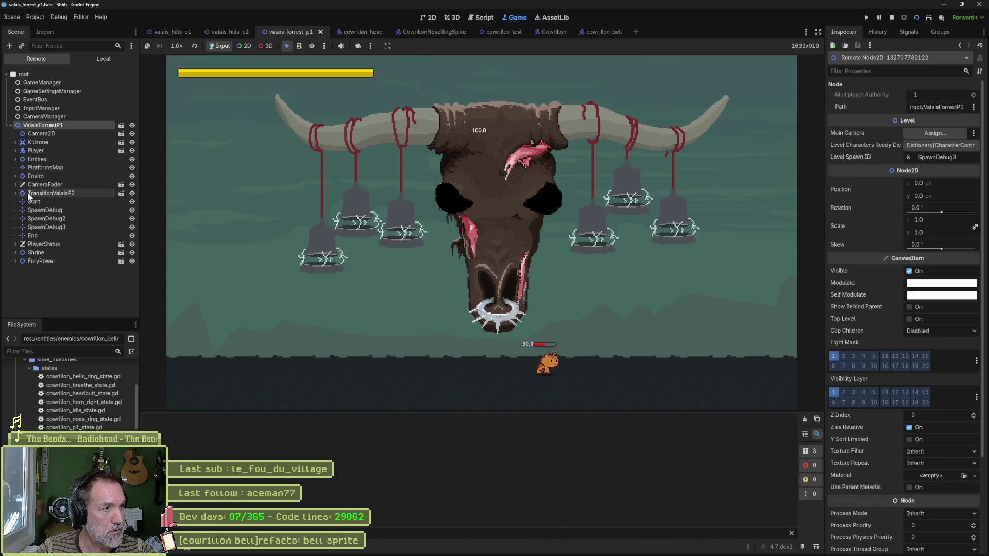
{"action": "left_click", "coordinate": [23, 160]}
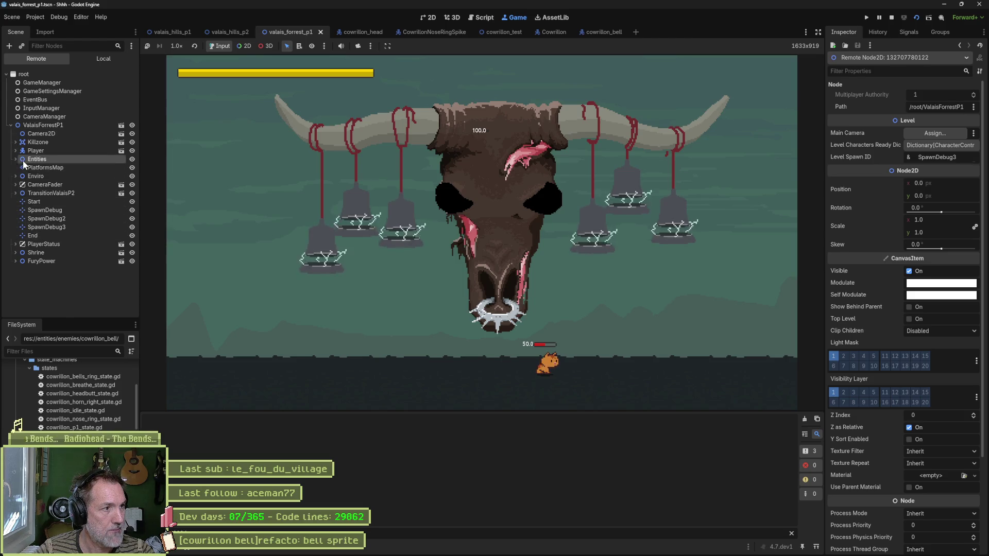
{"action": "left_click", "coordinate": [51, 168]}
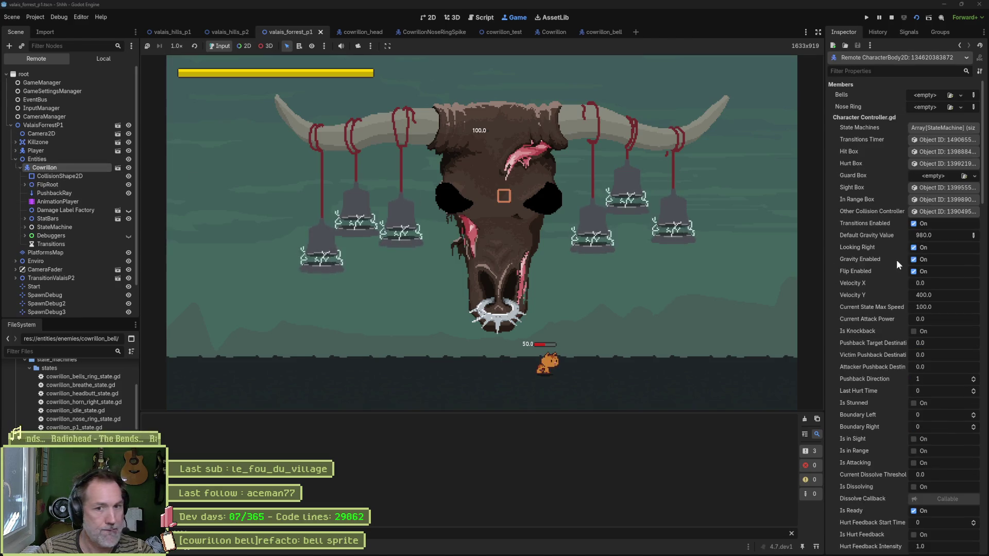
{"action": "scroll", "coordinate": [893, 267], "scroll_direction": "down", "scroll_amount": 5}
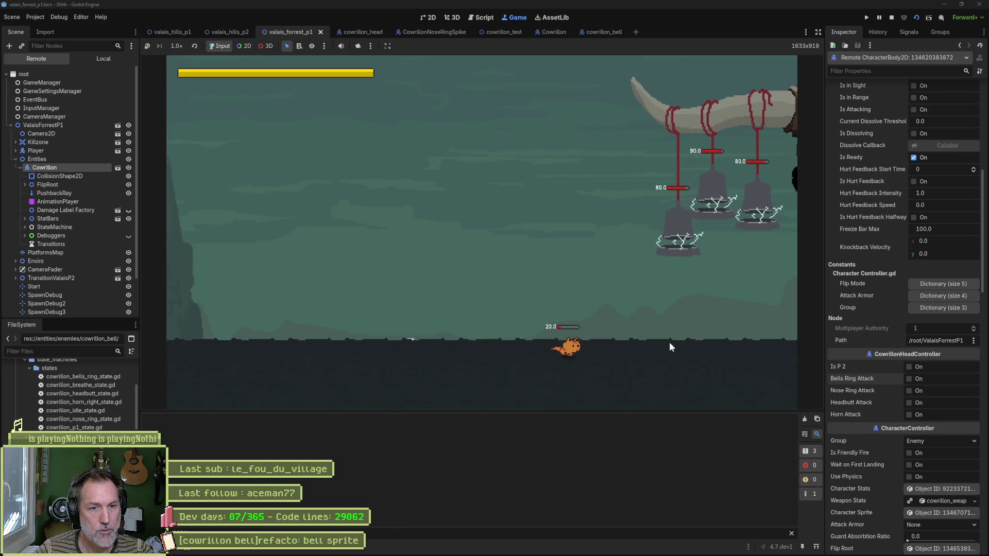
{"action": "left_click", "coordinate": [914, 393]}
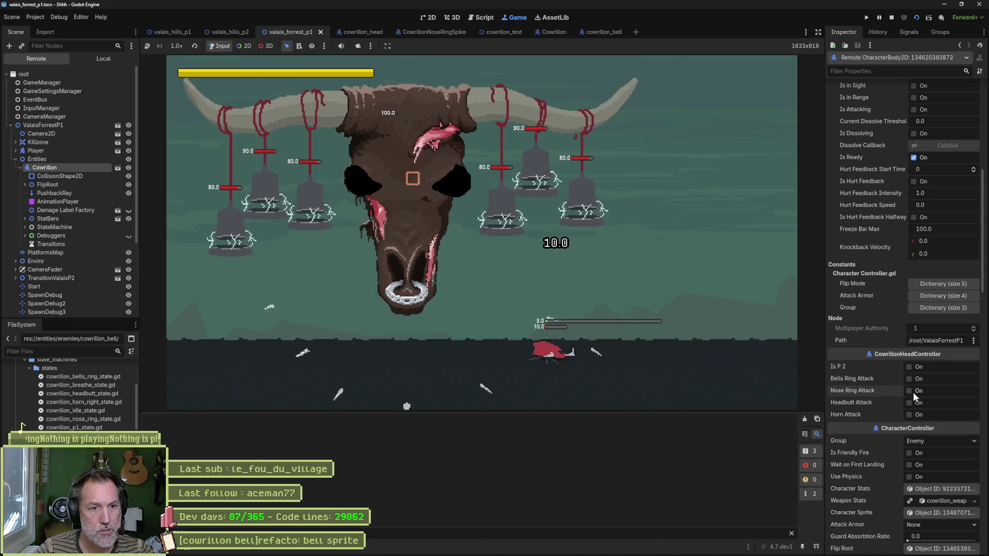
{"action": "left_click", "coordinate": [910, 380]}
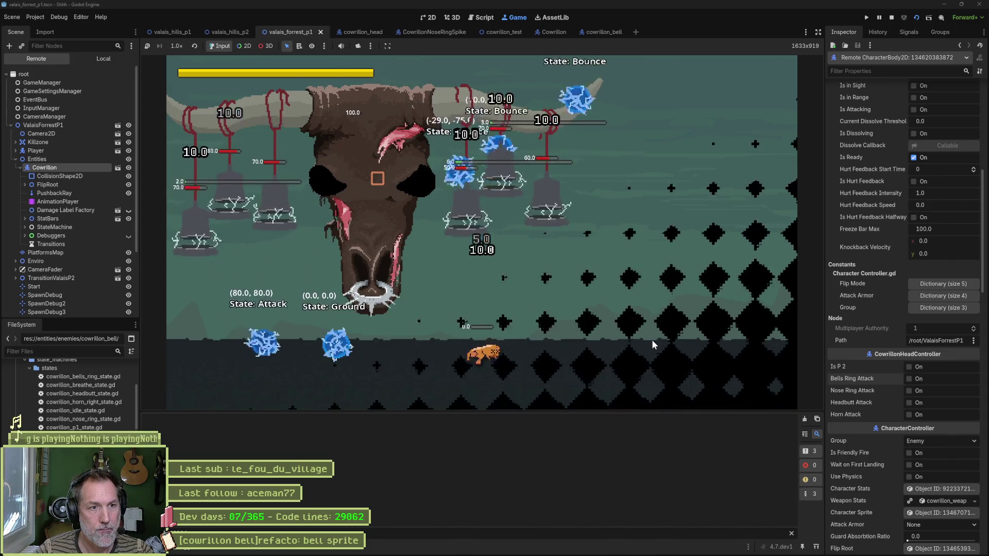
{"action": "key", "text": "F8"}
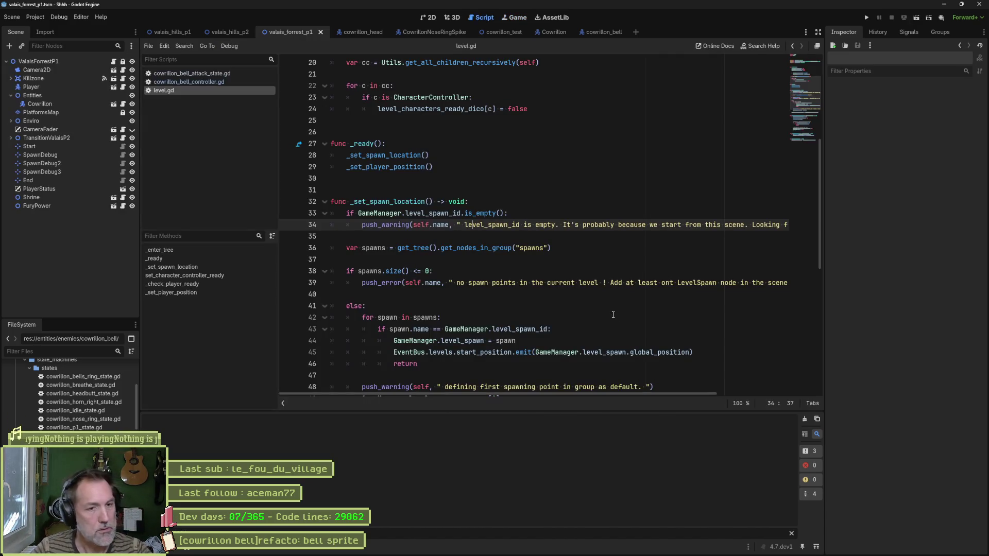
Step: Review update_state in cowrillon_bell_attack_state.gd, highlighting the not is_projectie_instantiated condition and flag assignment
{"action": "left_click", "coordinate": [207, 74]}
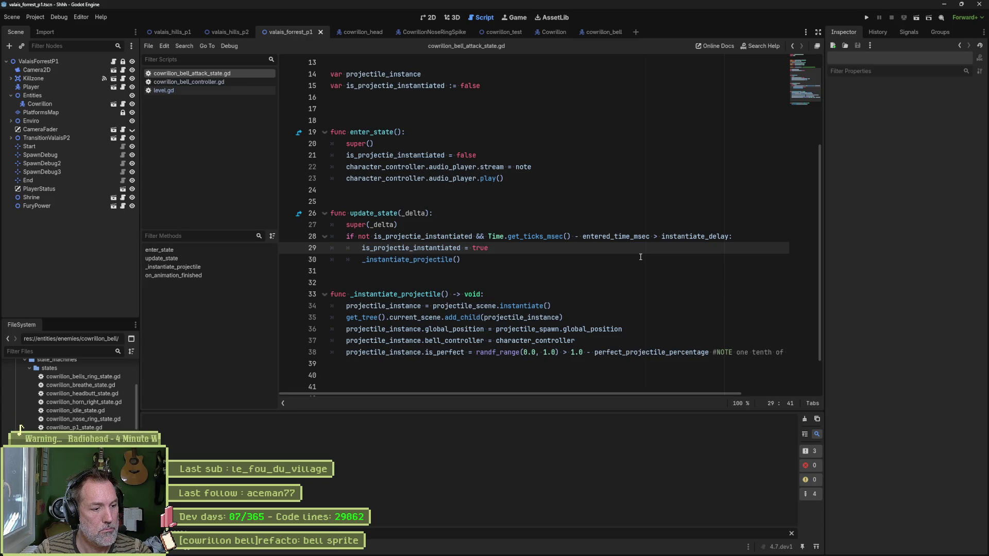
{"action": "left_click", "coordinate": [523, 178]}
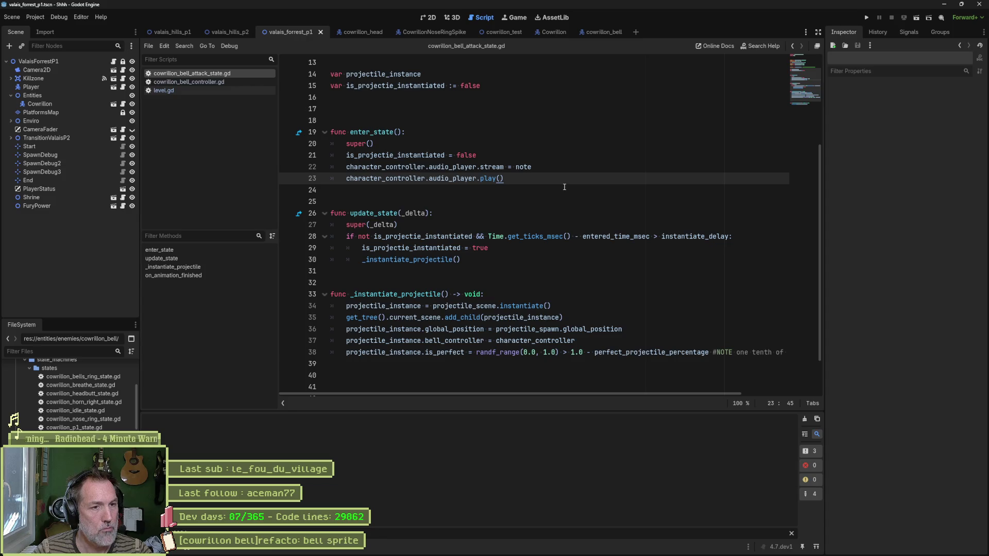
{"action": "left_click", "coordinate": [352, 213]}
{"action": "left_click", "coordinate": [506, 259]}
{"action": "left_click_drag", "start_coordinate": [506, 260], "coordinate": [330, 213]}
{"action": "left_click", "coordinate": [513, 179]}
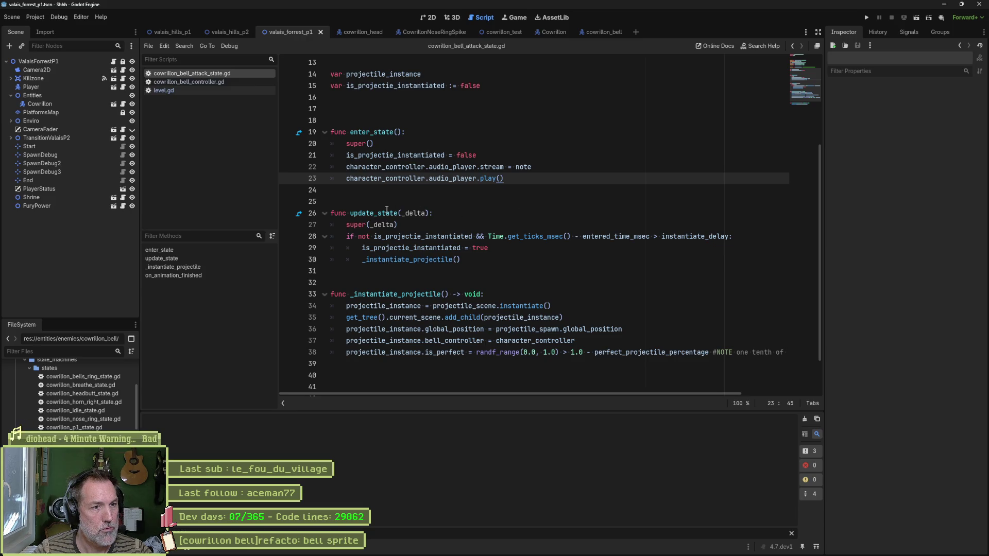
{"action": "left_click_drag", "start_coordinate": [386, 210], "coordinate": [331, 271]}
{"action": "key", "text": "Escape"}
{"action": "left_click_drag", "start_coordinate": [346, 237], "coordinate": [473, 236]}
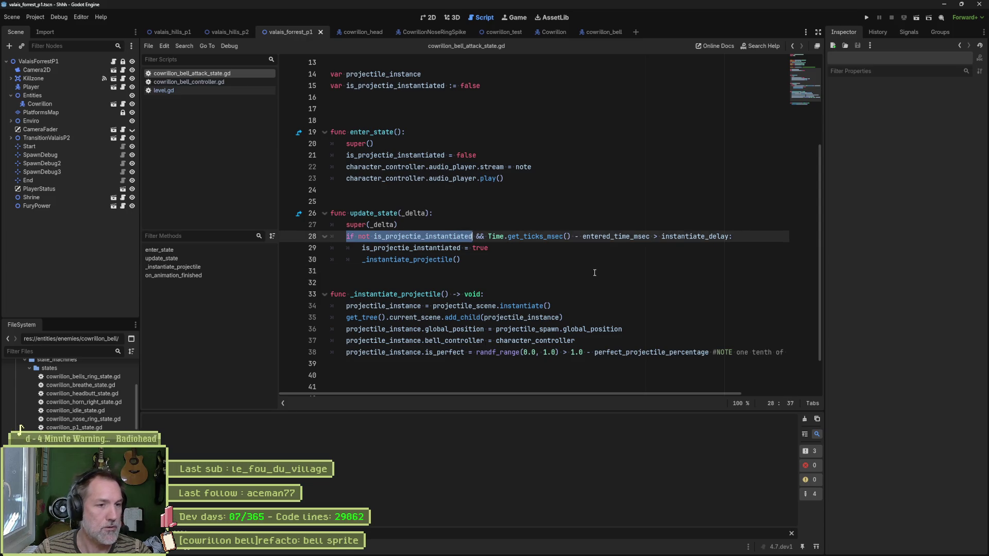
{"action": "left_click", "coordinate": [505, 248]}
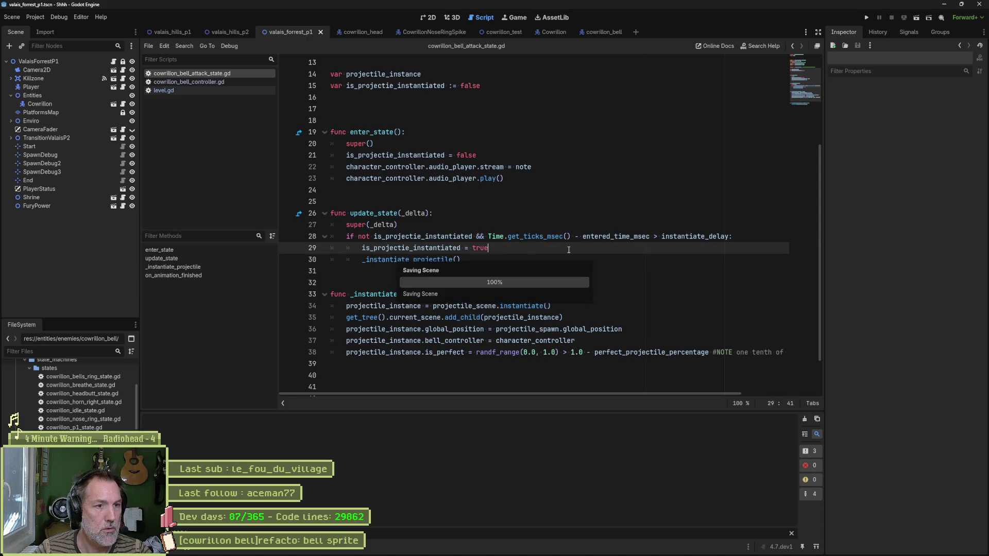
{"action": "scroll", "coordinate": [390, 254], "scroll_direction": "down", "scroll_amount": 2}
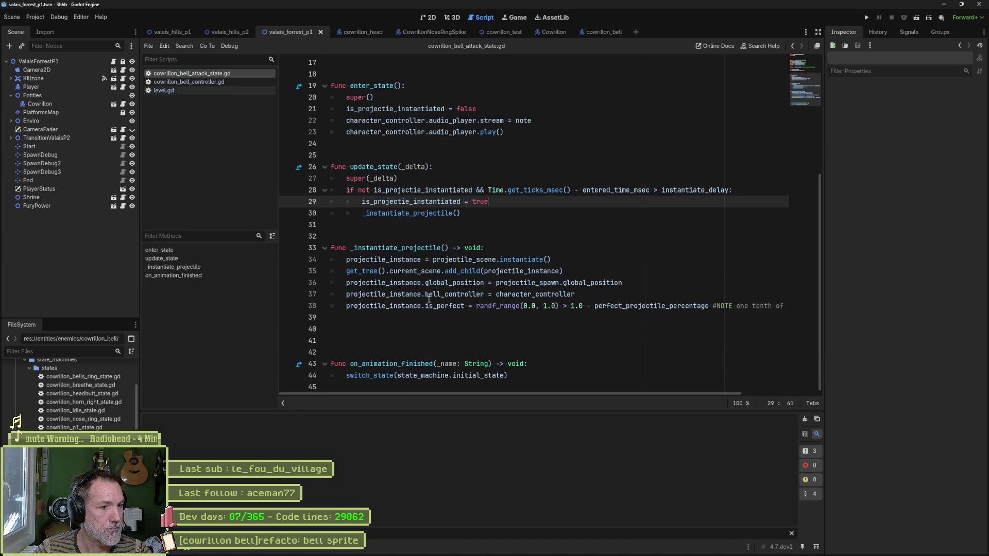
Step: Remove the extra blank line, save the script, and fold all functions to compare the two variables
{"action": "left_click", "coordinate": [503, 319]}
{"action": "key", "text": "Delete"}
{"action": "key", "text": "ctrl+s"}
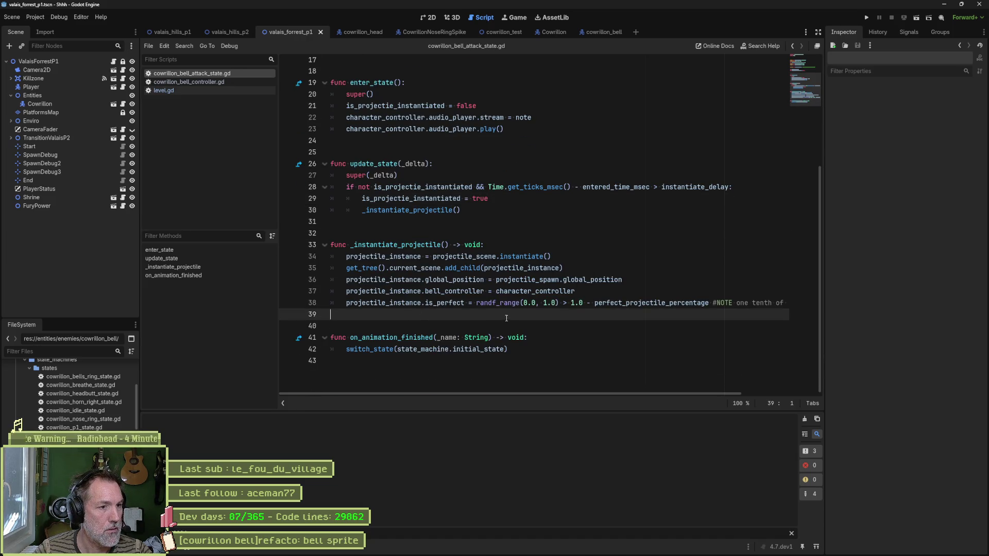
{"action": "key", "text": "ctrl+alt+f"}
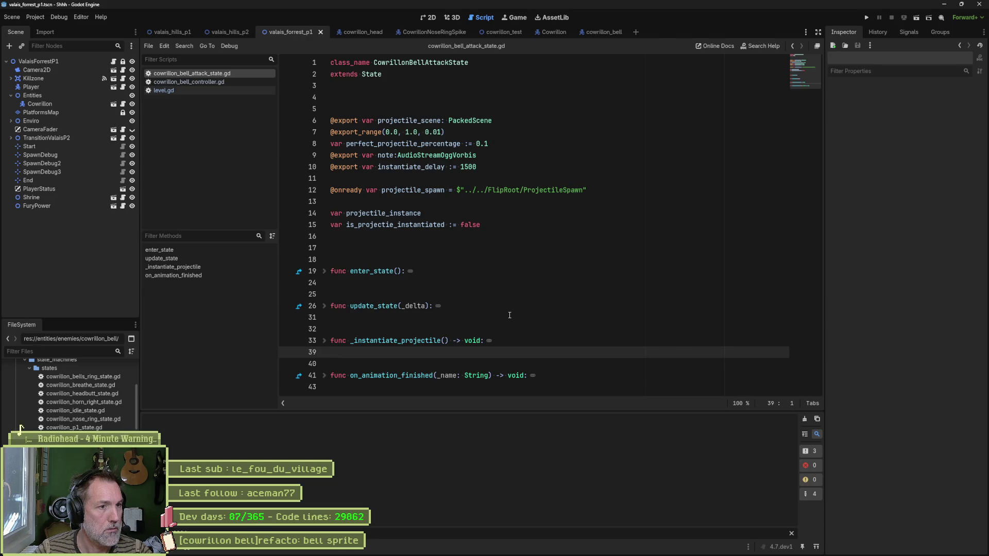
{"action": "double_click", "coordinate": [407, 212]}
{"action": "double_click", "coordinate": [397, 225]}
{"action": "double_click", "coordinate": [407, 212]}
{"action": "double_click", "coordinate": [397, 224]}
{"action": "double_click", "coordinate": [403, 213]}
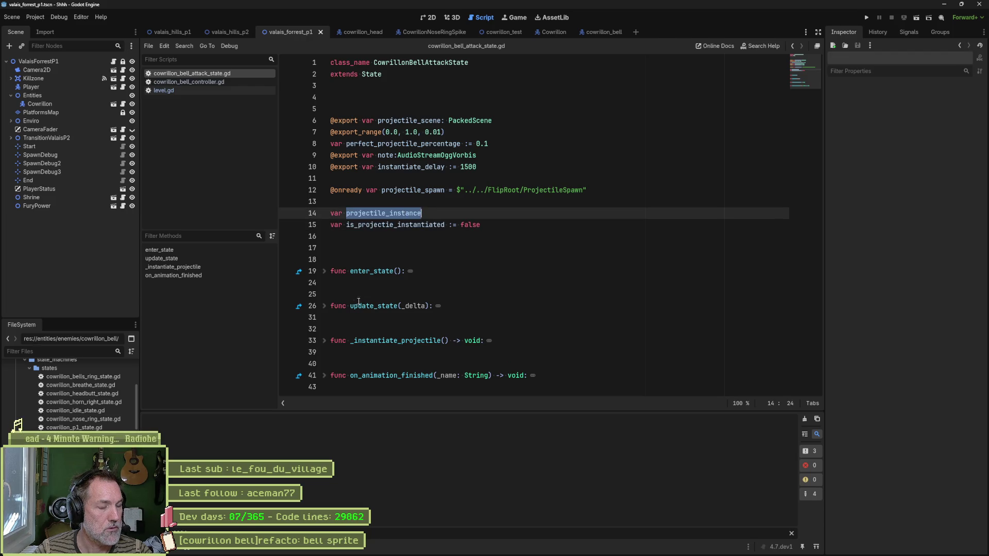
Step: Make update_state test projectile_instance instead of is_projectie_instantiated, then run the cowrillon_test scene
{"action": "left_click", "coordinate": [324, 306]}
{"action": "scroll", "coordinate": [429, 301], "scroll_direction": "down", "scroll_amount": 1}
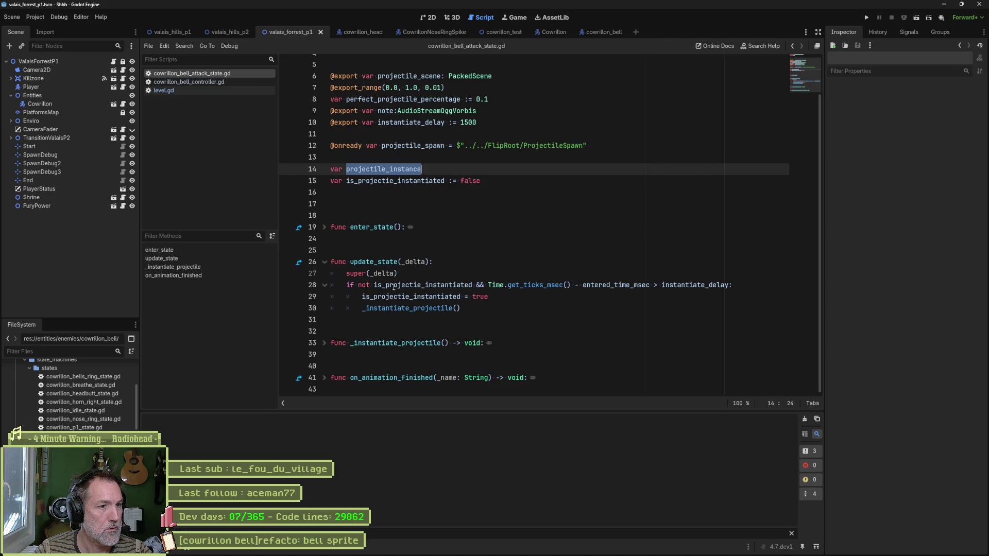
{"action": "double_click", "coordinate": [412, 285]}
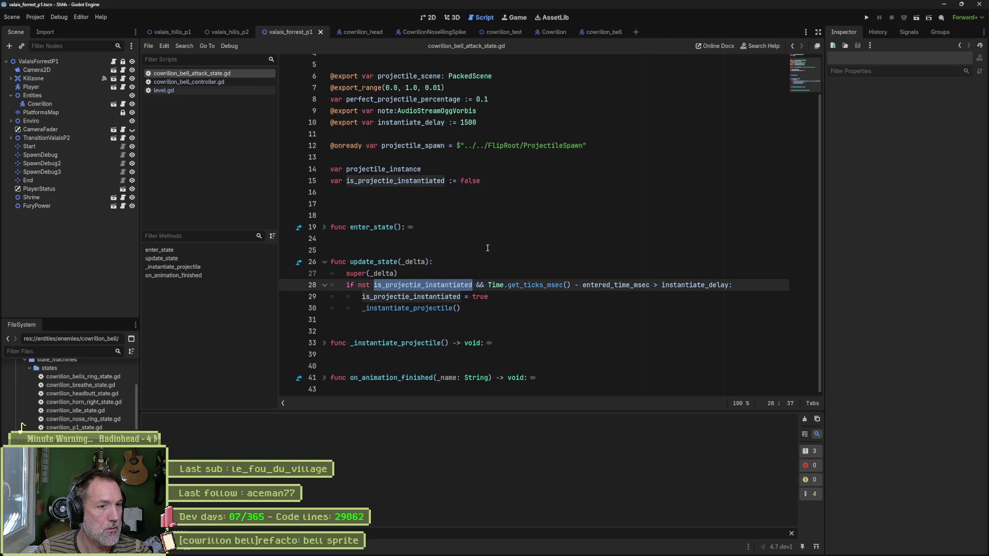
{"action": "type", "text": "projectile_instance"}
{"action": "key", "text": "Down"}
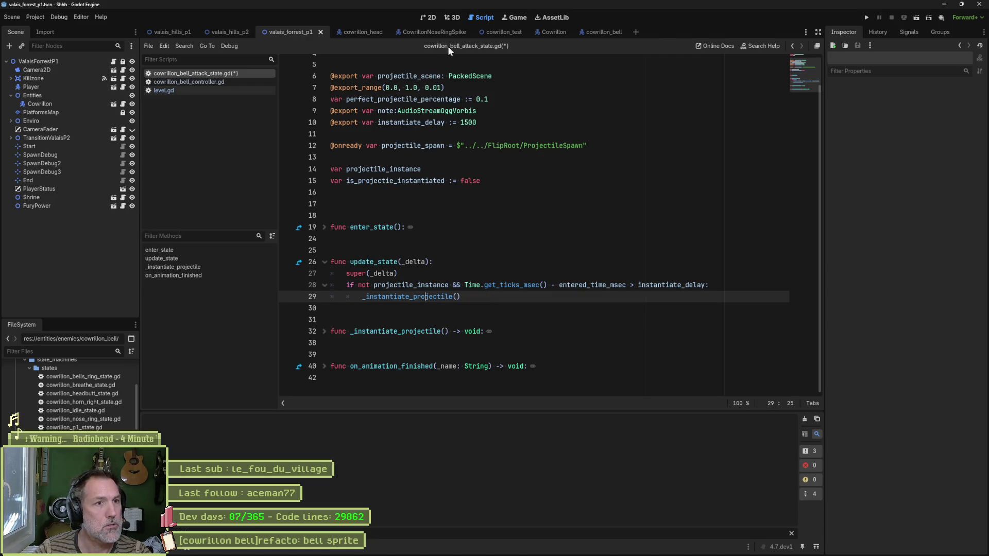
{"action": "left_click", "coordinate": [493, 32]}
{"action": "key", "text": "F6"}
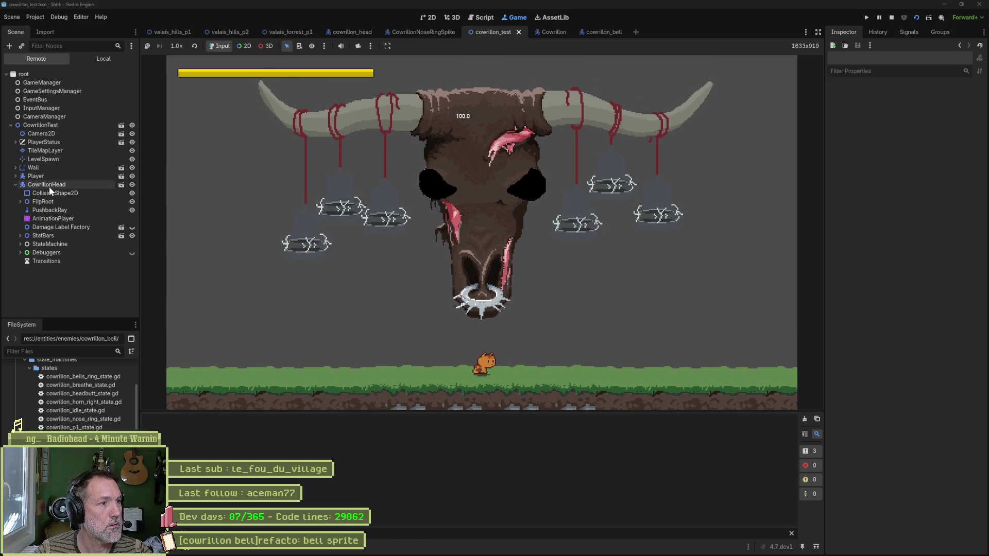
Step: Trigger the Bells Ring Attack on the live CowrillonHead to see bells drop, then stop the game
{"action": "left_click", "coordinate": [49, 184]}
{"action": "scroll", "coordinate": [907, 443], "scroll_direction": "down", "scroll_amount": 5}
{"action": "left_click", "coordinate": [915, 438]}
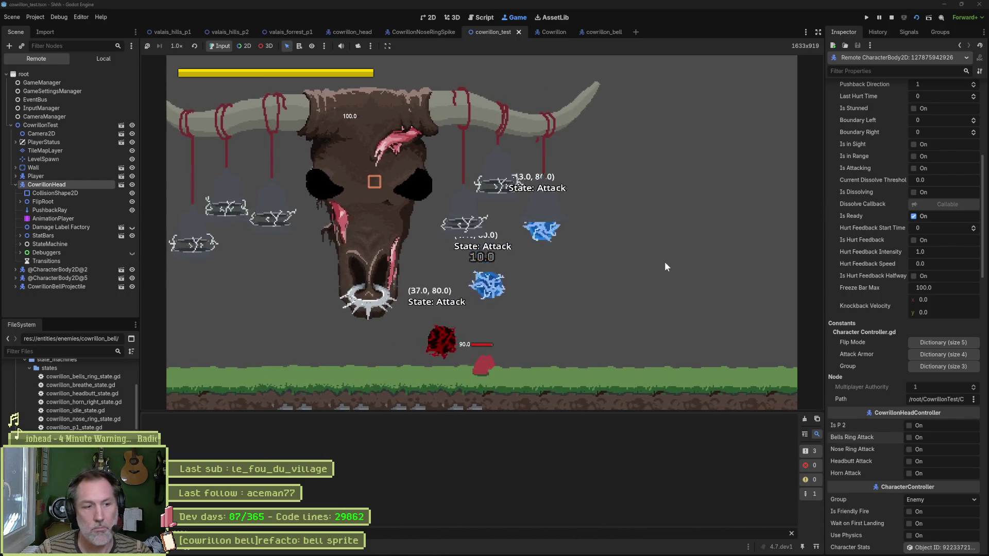
{"action": "key", "text": "F8"}
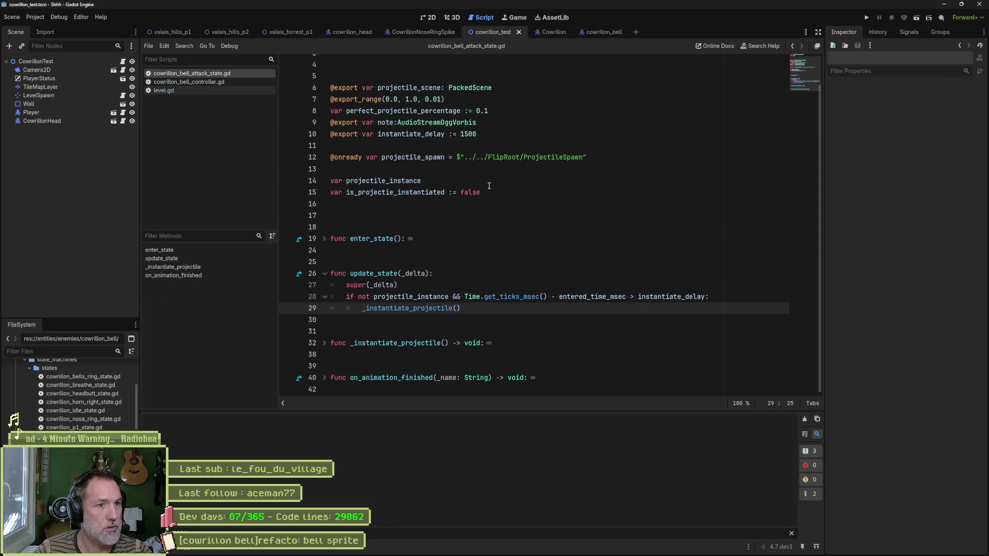
Step: Delete the is_projectie_instantiated declaration and its reset line in enter_state
{"action": "left_click", "coordinate": [503, 192]}
{"action": "key", "text": "ctrl+shift+k"}
{"action": "left_click", "coordinate": [324, 237]}
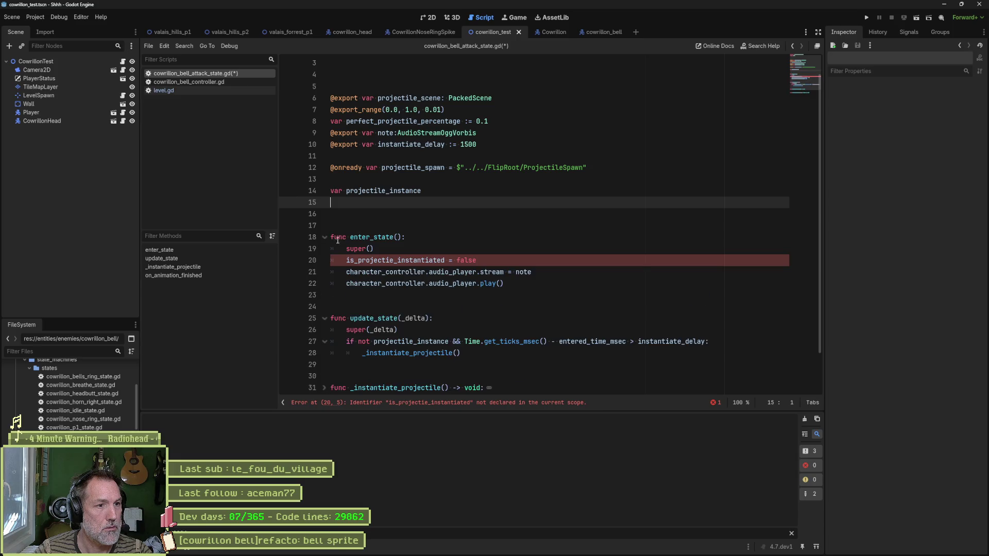
{"action": "left_click", "coordinate": [456, 260]}
{"action": "key", "text": "ctrl+shift+k"}
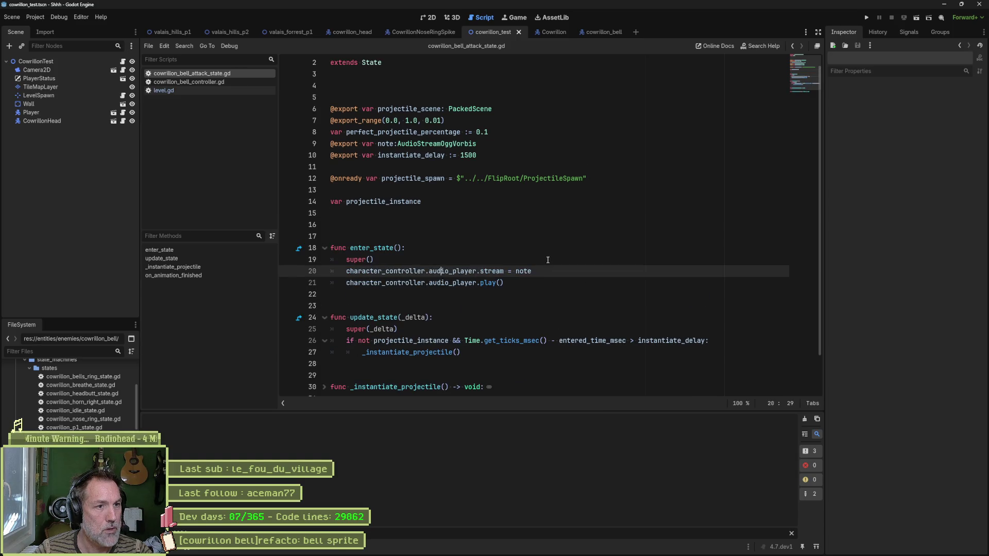
{"action": "scroll", "coordinate": [547, 260], "scroll_direction": "down", "scroll_amount": 2}
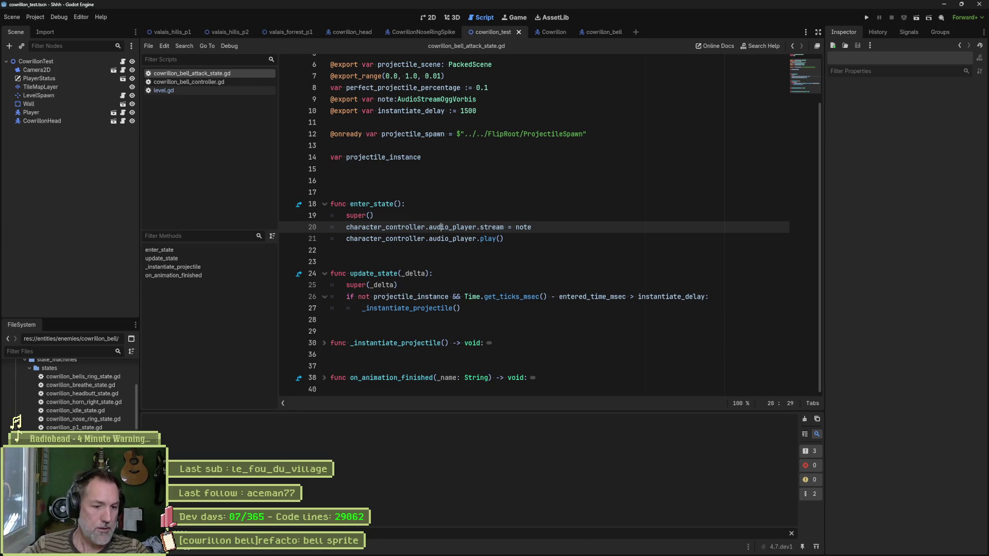
{"action": "mouse_move", "coordinate": [525, 553]}
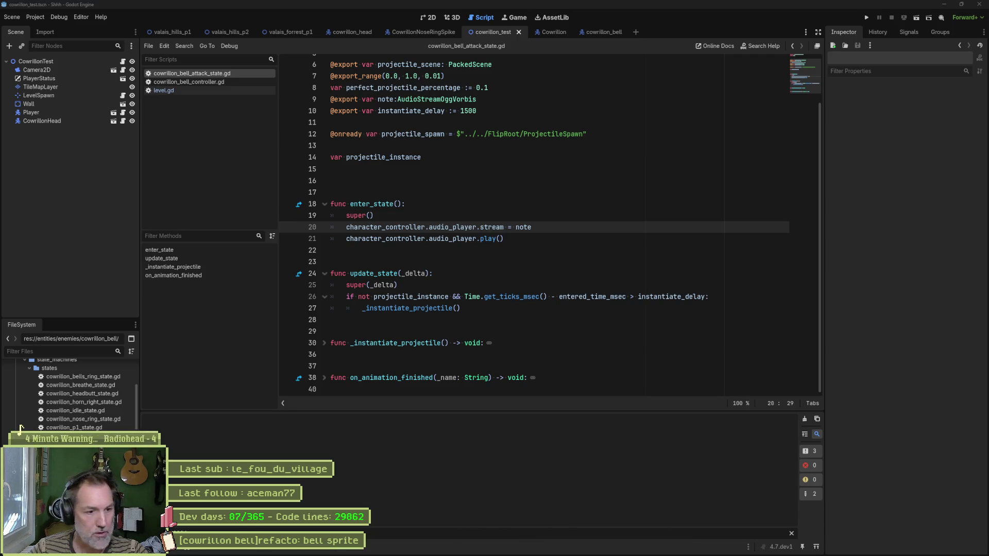
{"action": "left_click", "coordinate": [502, 551]}
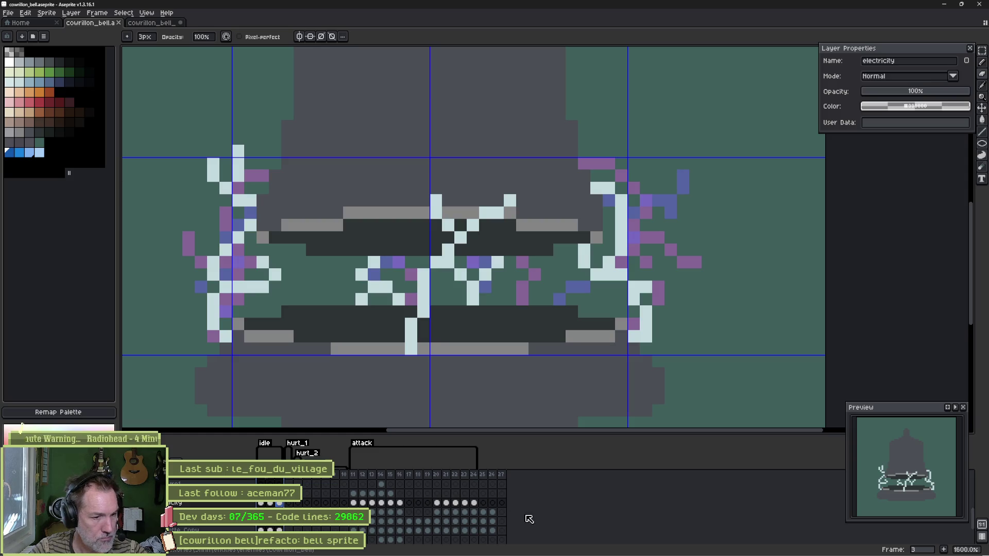
Step: Look over the attack frame showing the electricity layer's white and purple lightning across the bell
{"action": "mouse_move", "coordinate": [173, 554]}
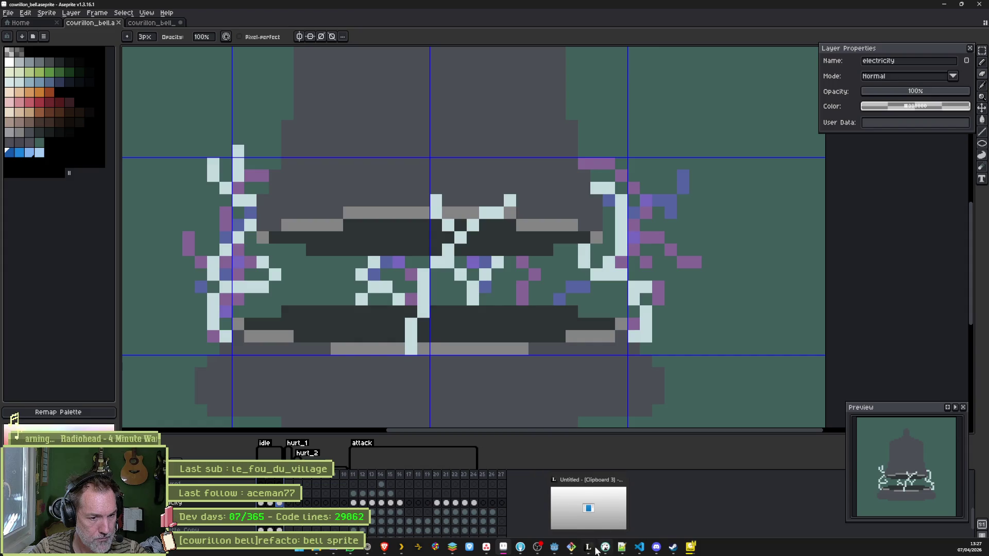
Step: Select the full title of the '[cowrillon bell]refacto: bell sprite' task on the Shhh board
{"action": "mouse_move", "coordinate": [557, 551]}
{"action": "left_click", "coordinate": [486, 547]}
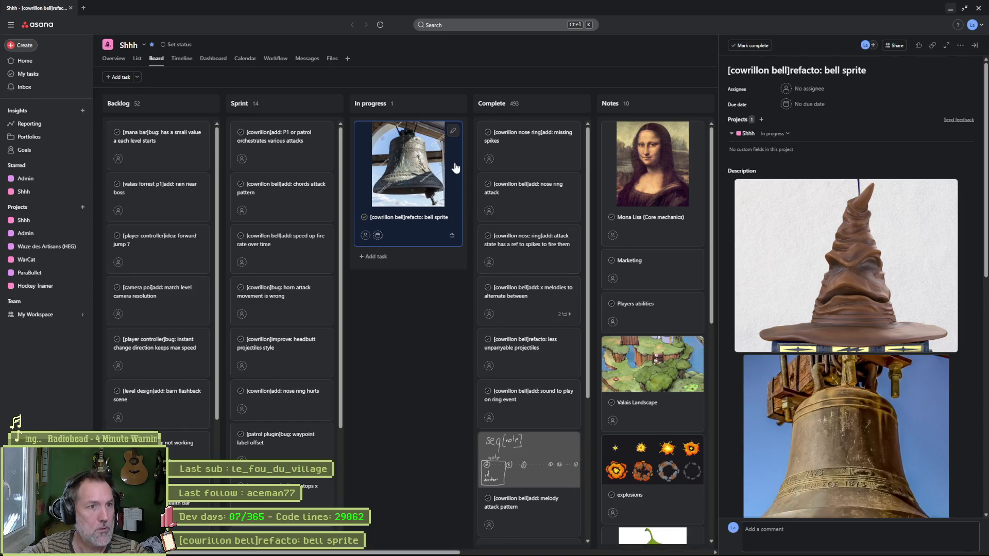
{"action": "triple_click", "coordinate": [812, 72]}
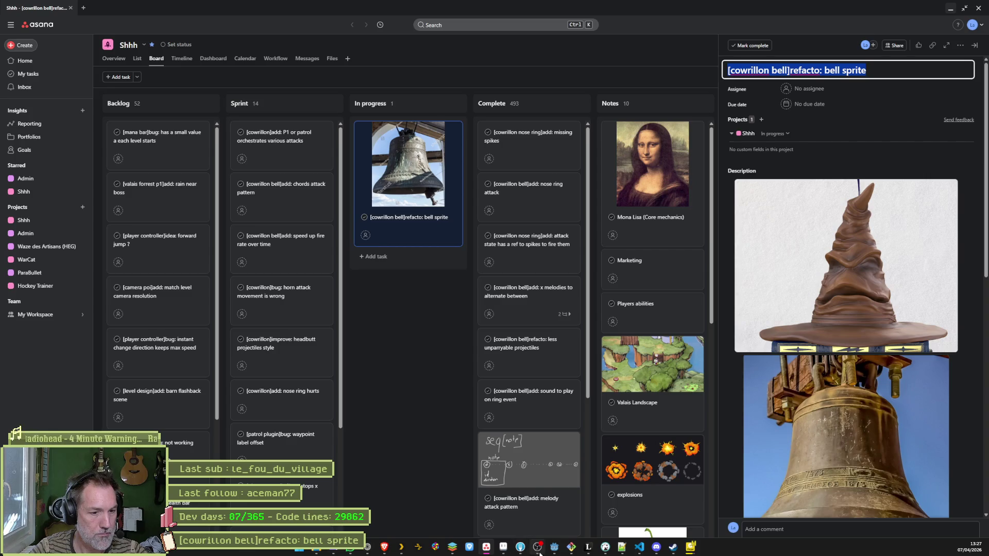
{"action": "left_click", "coordinate": [538, 549]}
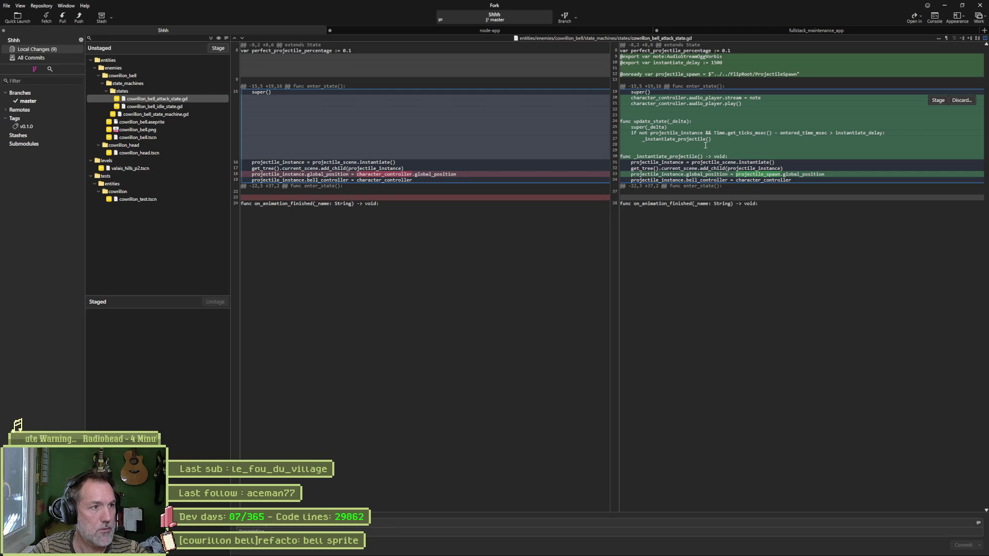
Step: Review the diffs for cowrillon_bell_idle_state.gd, cowrillon_bell_state_machine.gd and the cowrillon_bell.png sprite sheet
{"action": "left_click", "coordinate": [168, 107]}
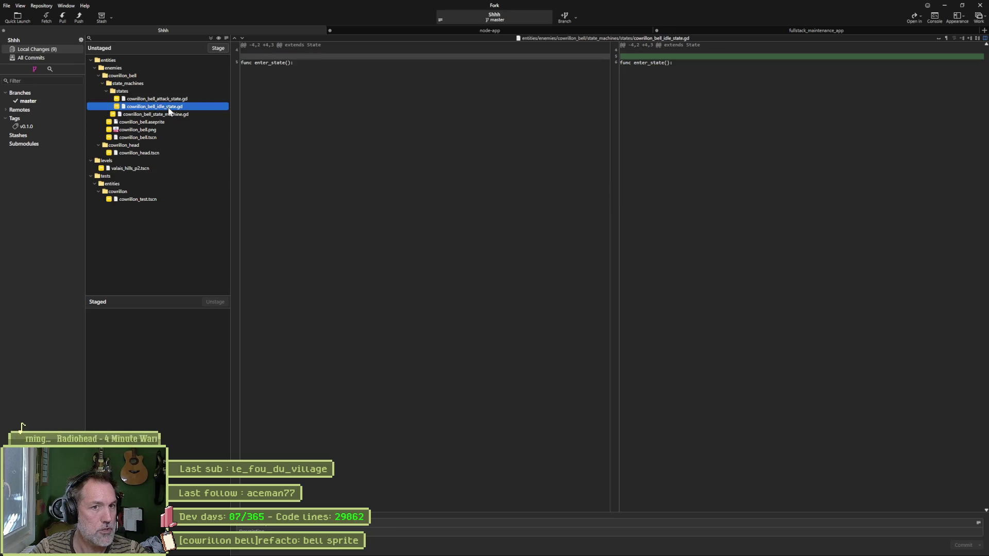
{"action": "left_click", "coordinate": [161, 115]}
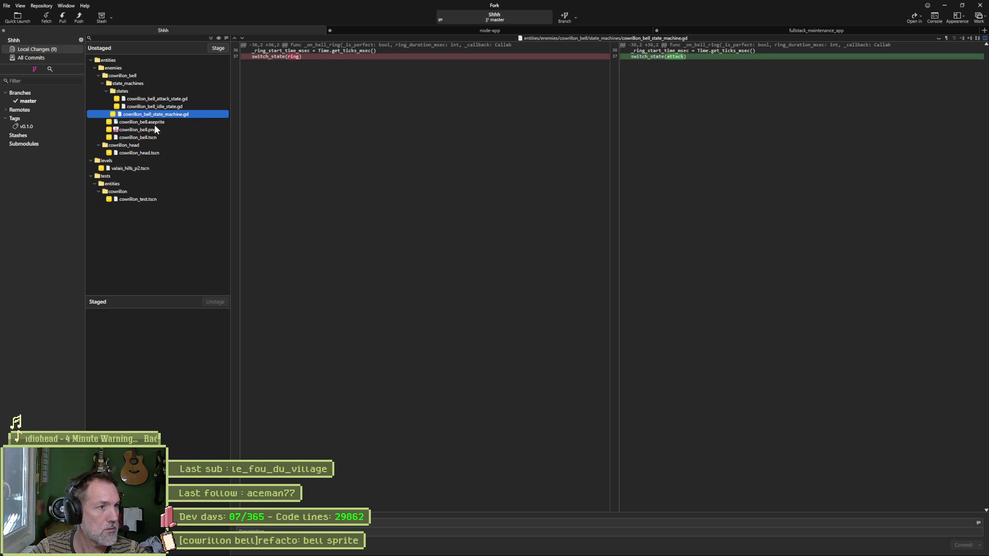
{"action": "left_click", "coordinate": [150, 130]}
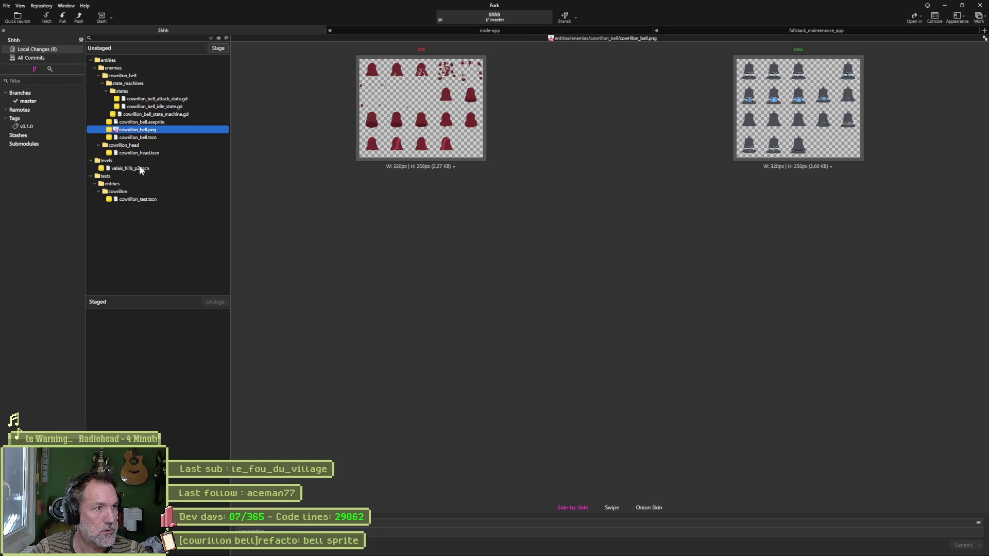
Step: Stage and commit all 9 files, push master to origin, and return to Godot
{"action": "left_click", "coordinate": [210, 38]}
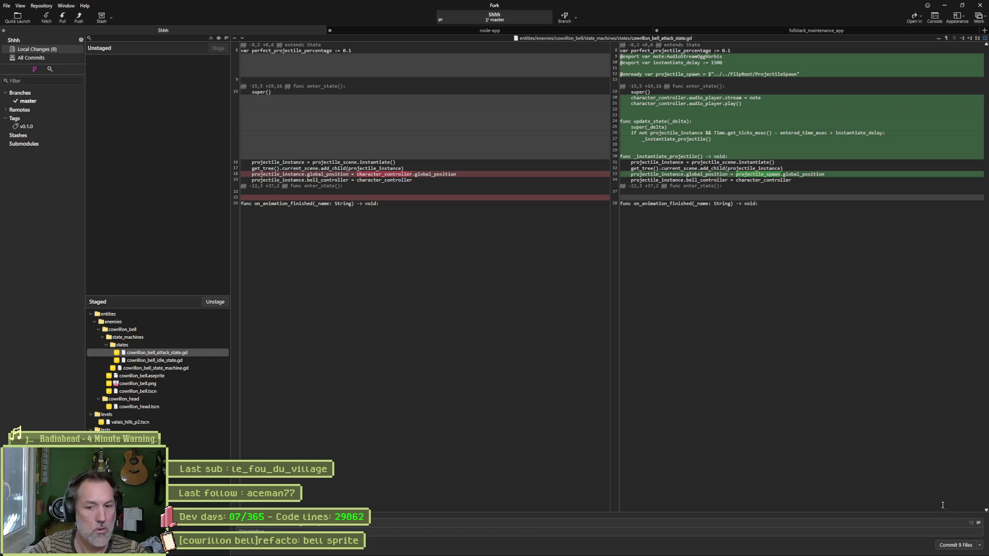
{"action": "key", "text": "ctrl+Return"}
{"action": "left_click", "coordinate": [79, 18]}
{"action": "left_click", "coordinate": [543, 304]}
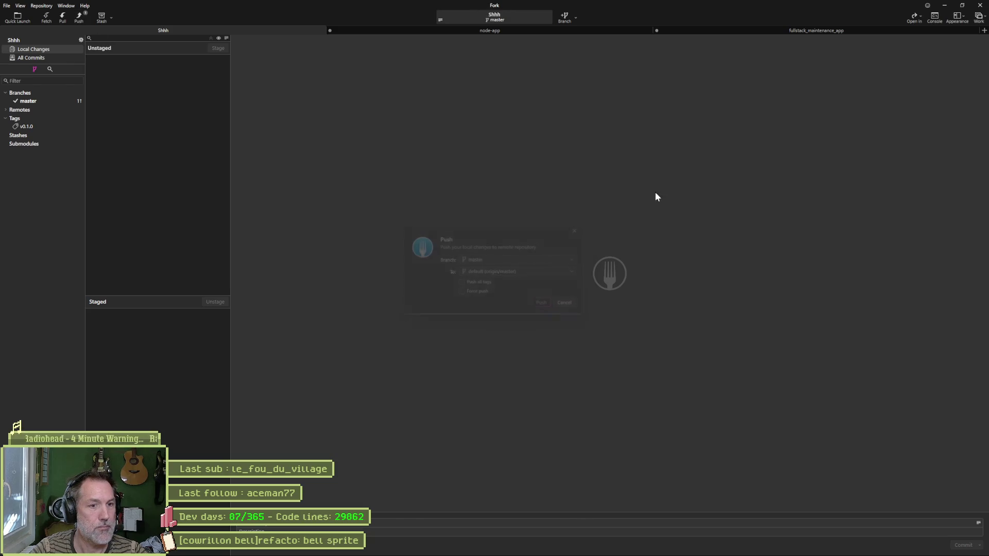
{"action": "left_click", "coordinate": [946, 8]}
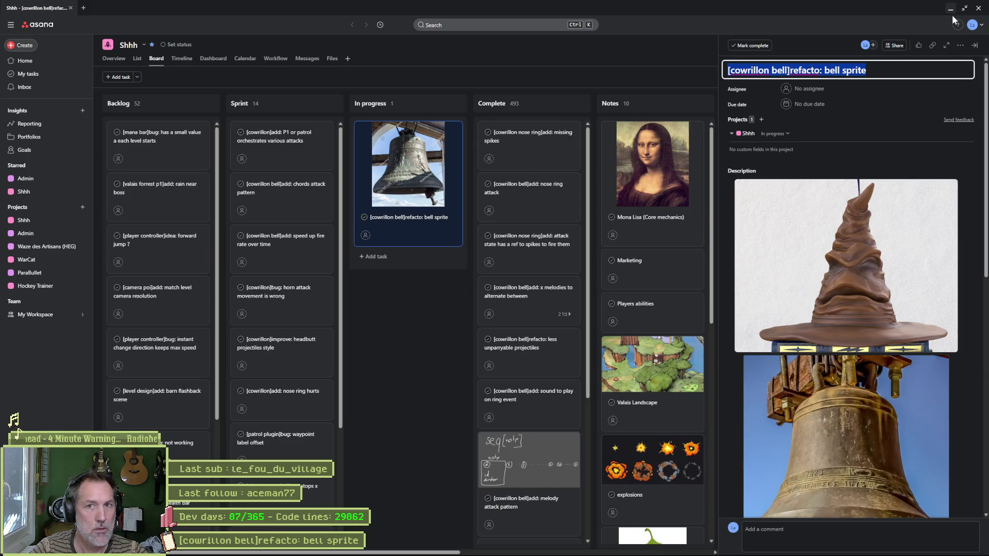
{"action": "left_click", "coordinate": [950, 8]}
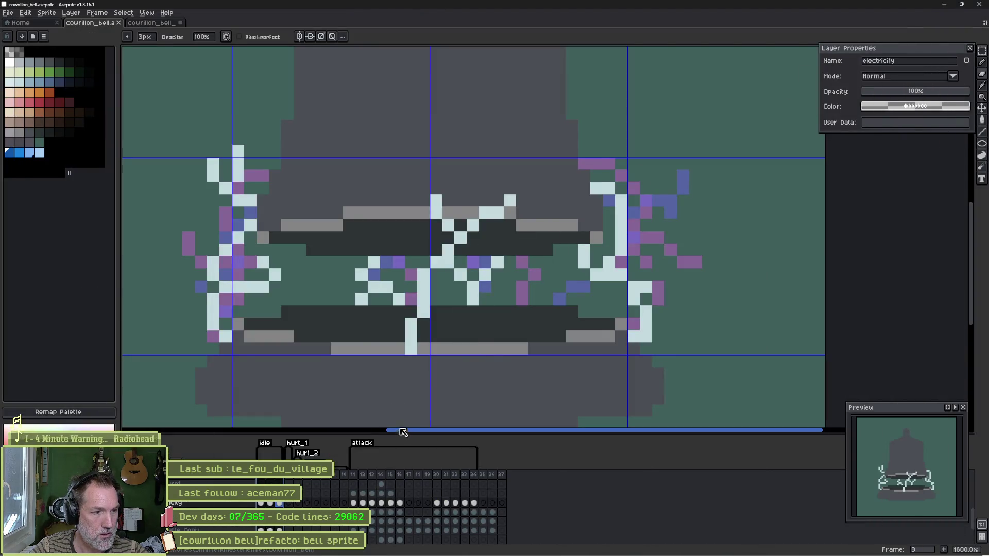
{"action": "left_click", "coordinate": [569, 548]}
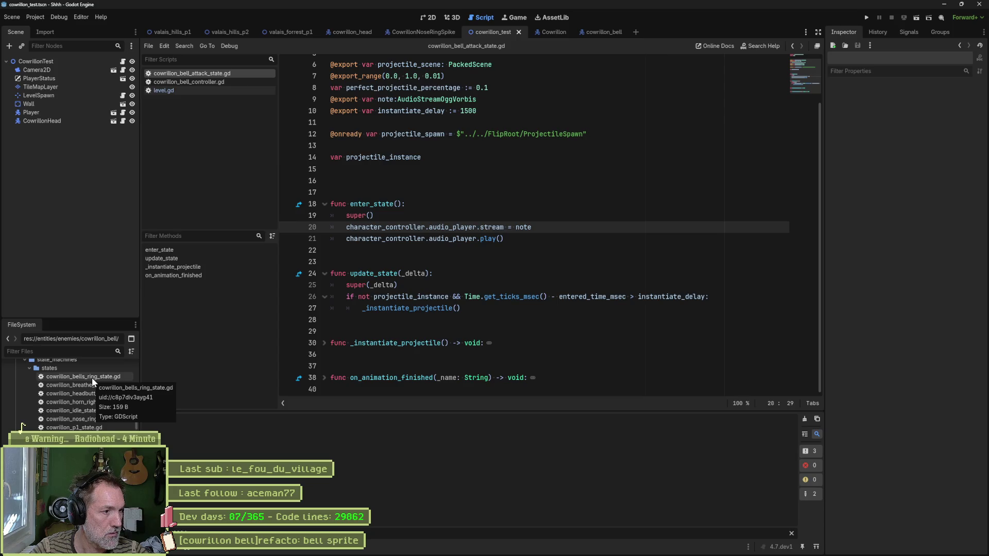
Step: Close the Ring state's script in the cowrillon_bell scene
{"action": "left_click", "coordinate": [581, 33]}
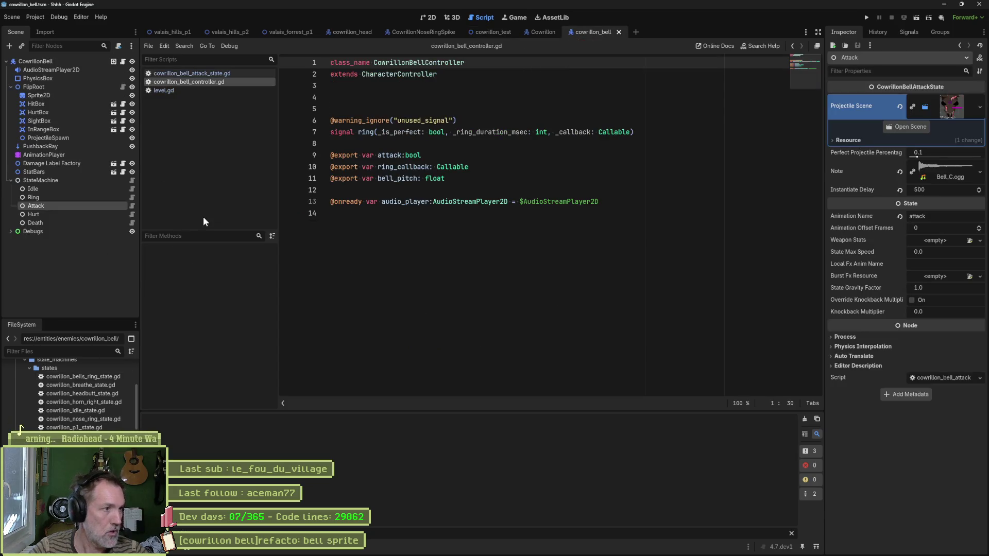
{"action": "left_click", "coordinate": [131, 197]}
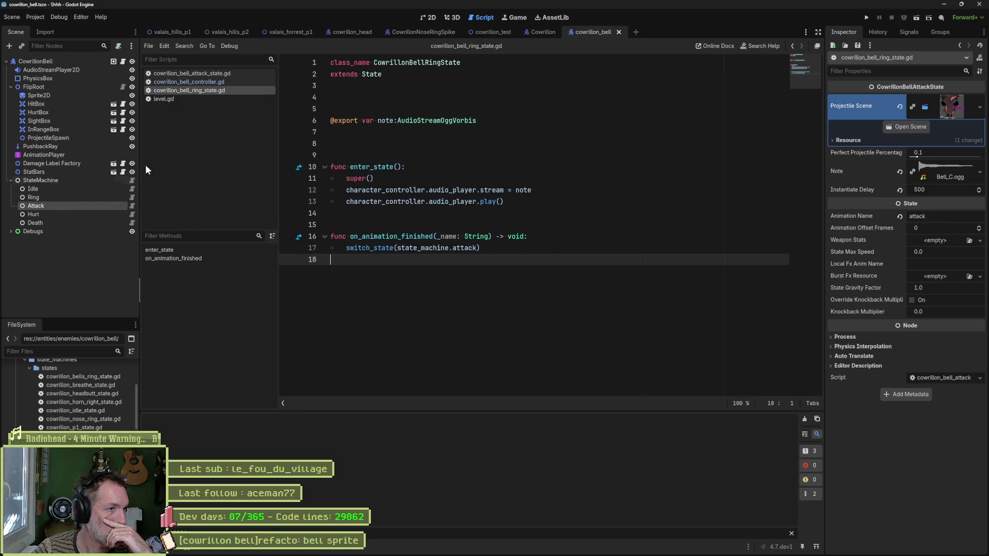
{"action": "right_click", "coordinate": [186, 90]}
{"action": "left_click", "coordinate": [220, 176]}
{"action": "scroll", "coordinate": [72, 391], "scroll_direction": "up", "scroll_amount": 2}
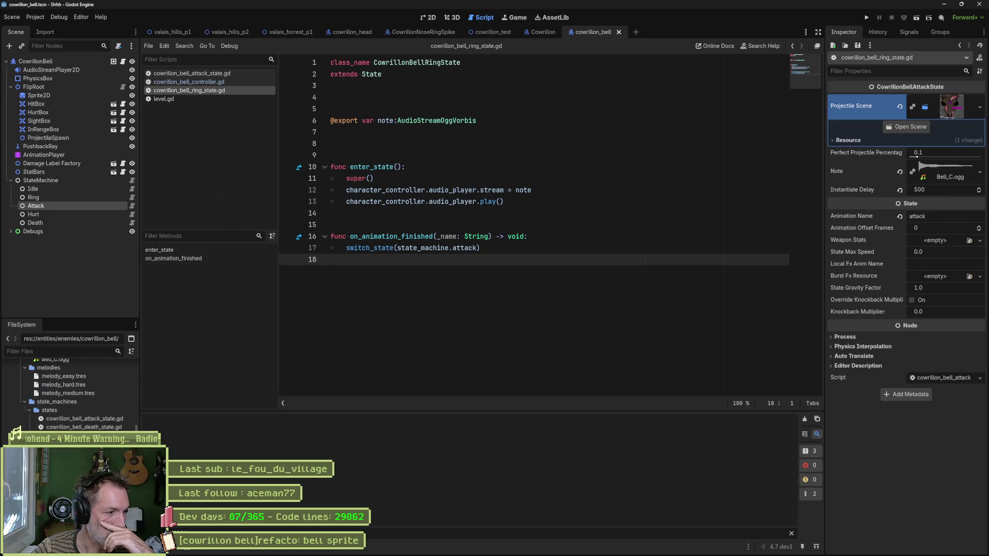
{"action": "key", "text": "Return"}
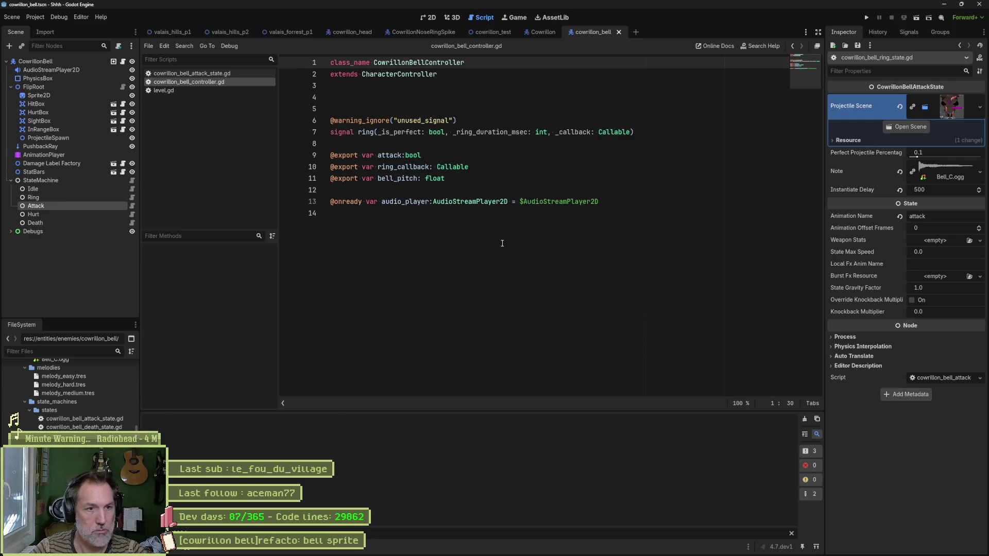
Step: Search the whole project for 'ring' from cowrillon_bell_state_machine.gd line 7
{"action": "left_click", "coordinate": [131, 180]}
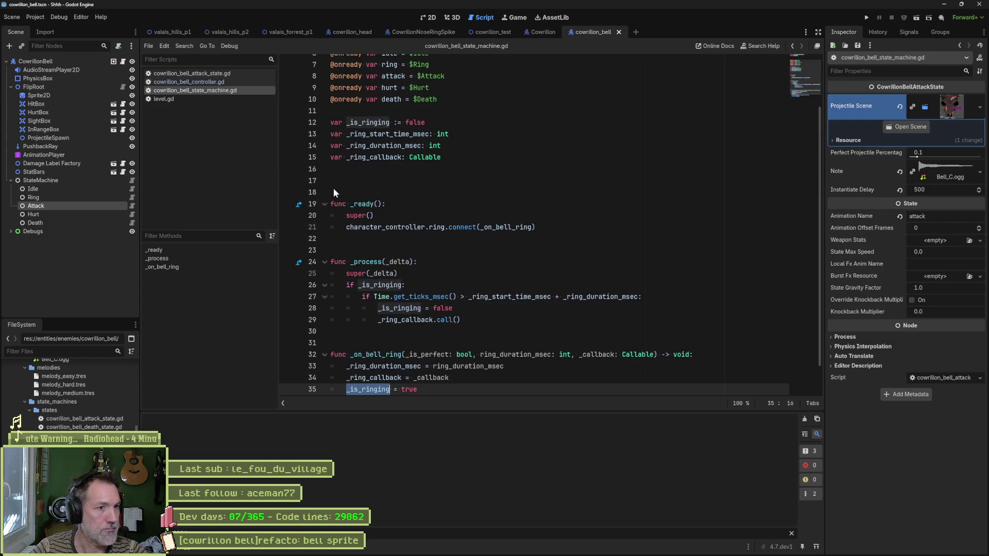
{"action": "scroll", "coordinate": [439, 136], "scroll_direction": "up", "scroll_amount": 2}
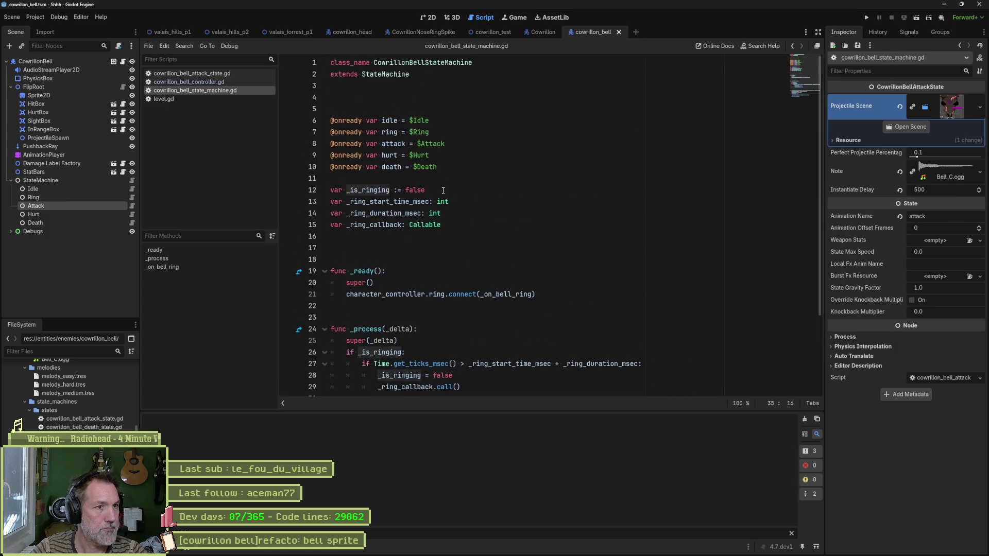
{"action": "left_click", "coordinate": [435, 132]}
{"action": "double_click", "coordinate": [389, 132]}
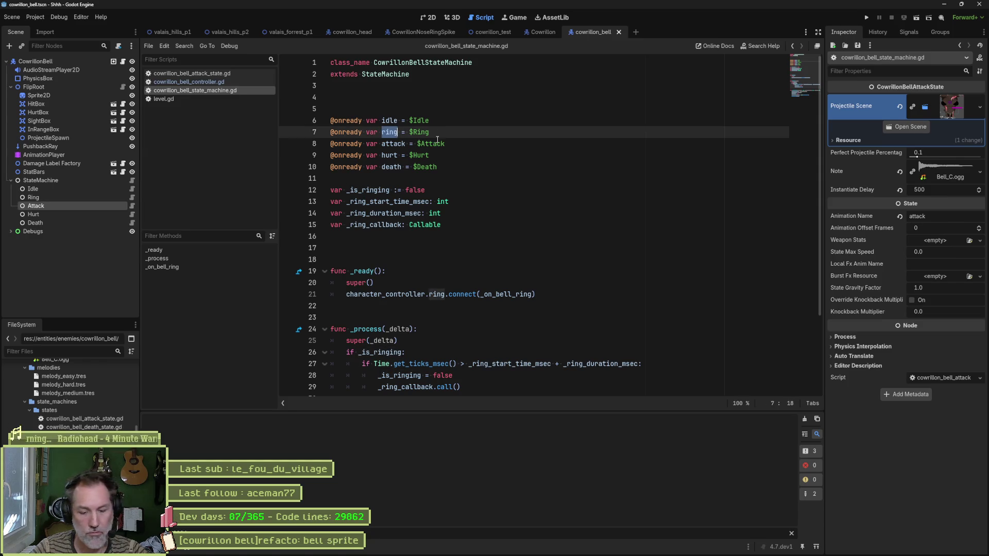
{"action": "key", "text": "ctrl+shift+f"}
{"action": "left_click", "coordinate": [493, 315]}
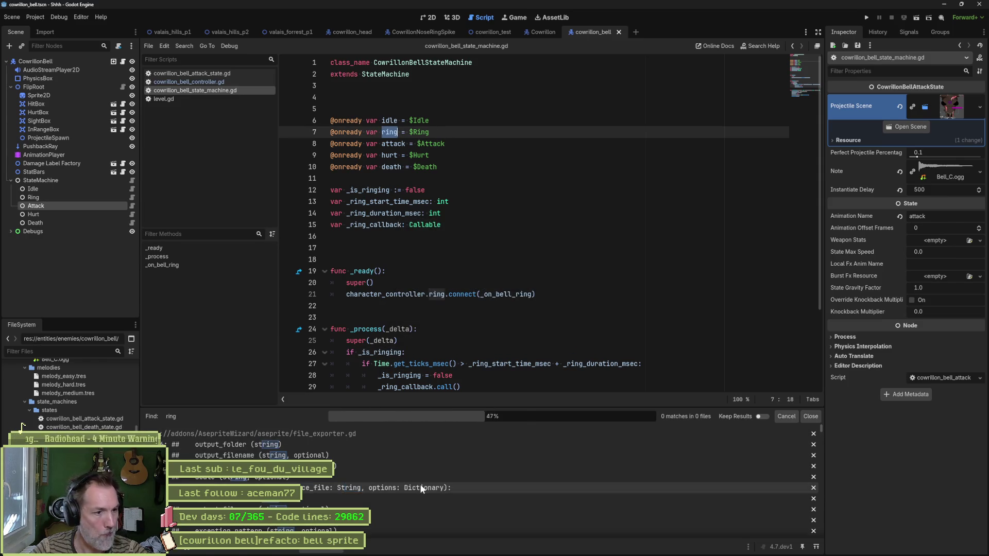
Step: Collapse the plugin file groups in the 357-match results and reselect 'ring' on line 7
{"action": "left_click", "coordinate": [264, 434]}
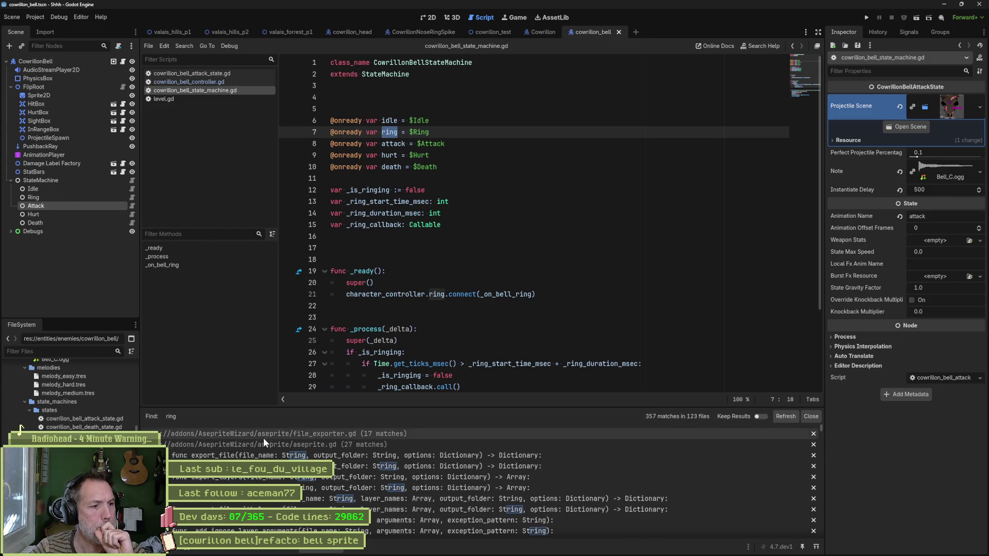
{"action": "left_click", "coordinate": [264, 445]}
{"action": "left_click", "coordinate": [264, 456]}
{"action": "left_click", "coordinate": [264, 466]}
{"action": "left_click", "coordinate": [312, 477]}
{"action": "left_click", "coordinate": [312, 488]}
{"action": "left_click", "coordinate": [312, 499]}
{"action": "left_click", "coordinate": [311, 506]}
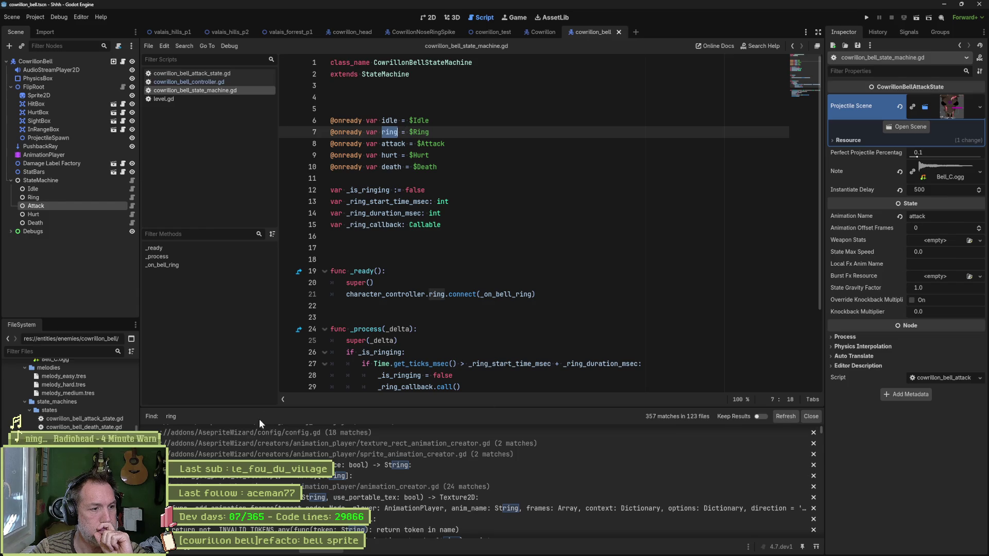
{"action": "left_click", "coordinate": [255, 455]}
{"action": "left_click", "coordinate": [254, 466]}
{"action": "left_click", "coordinate": [253, 476]}
{"action": "left_click", "coordinate": [253, 487]}
{"action": "left_click", "coordinate": [252, 497]}
{"action": "left_click", "coordinate": [252, 509]}
{"action": "left_click", "coordinate": [252, 519]}
{"action": "left_click", "coordinate": [252, 531]}
{"action": "scroll", "coordinate": [786, 470], "scroll_direction": "down", "scroll_amount": 3}
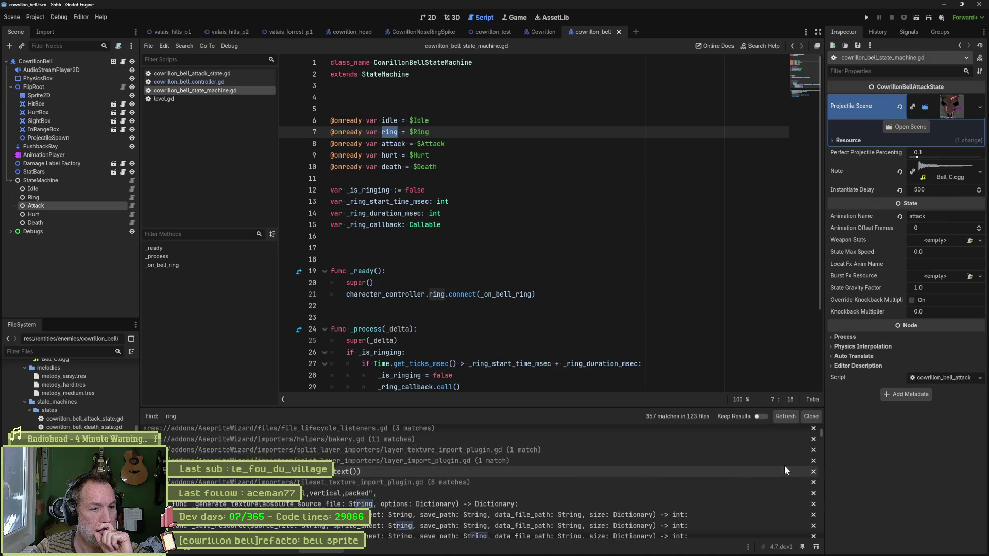
{"action": "scroll", "coordinate": [786, 469], "scroll_direction": "down", "scroll_amount": 10}
{"action": "scroll", "coordinate": [785, 484], "scroll_direction": "up", "scroll_amount": 3}
{"action": "scroll", "coordinate": [786, 485], "scroll_direction": "up", "scroll_amount": 4}
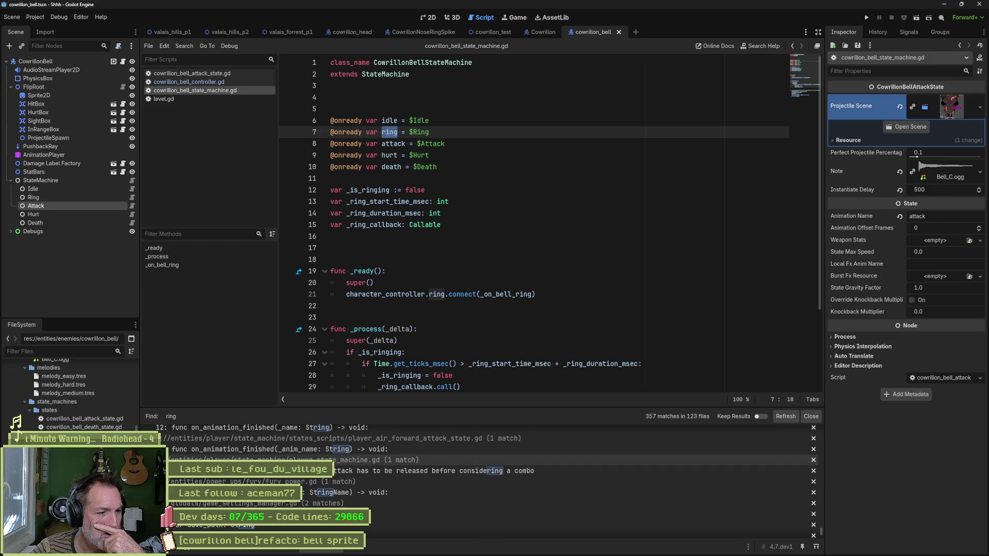
{"action": "scroll", "coordinate": [369, 465], "scroll_direction": "up", "scroll_amount": 3}
{"action": "scroll", "coordinate": [369, 465], "scroll_direction": "up", "scroll_amount": 5}
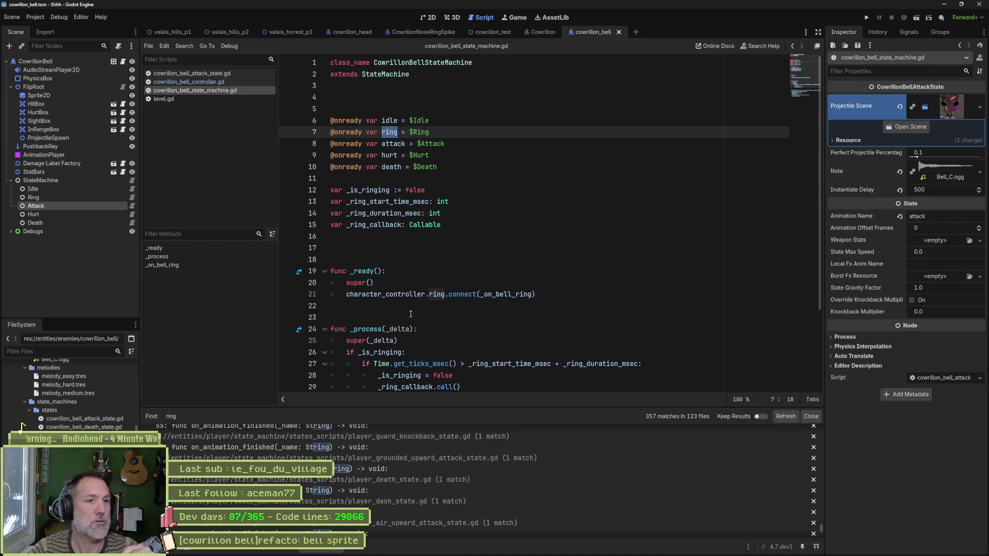
{"action": "left_click", "coordinate": [521, 249]}
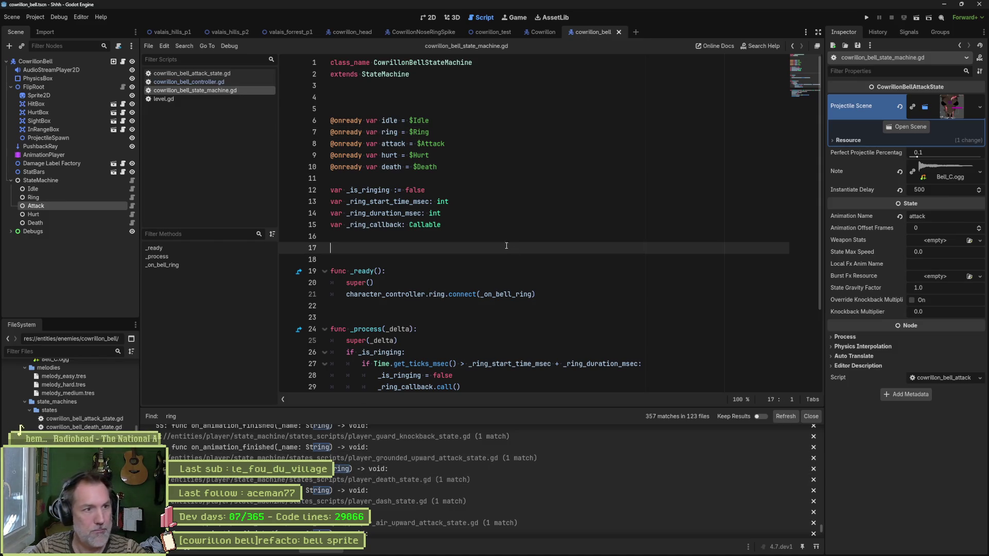
{"action": "double_click", "coordinate": [389, 132]}
Step: Rerun the project search for 'ring' as a whole word only
{"action": "key", "text": "ctrl+shift+f"}
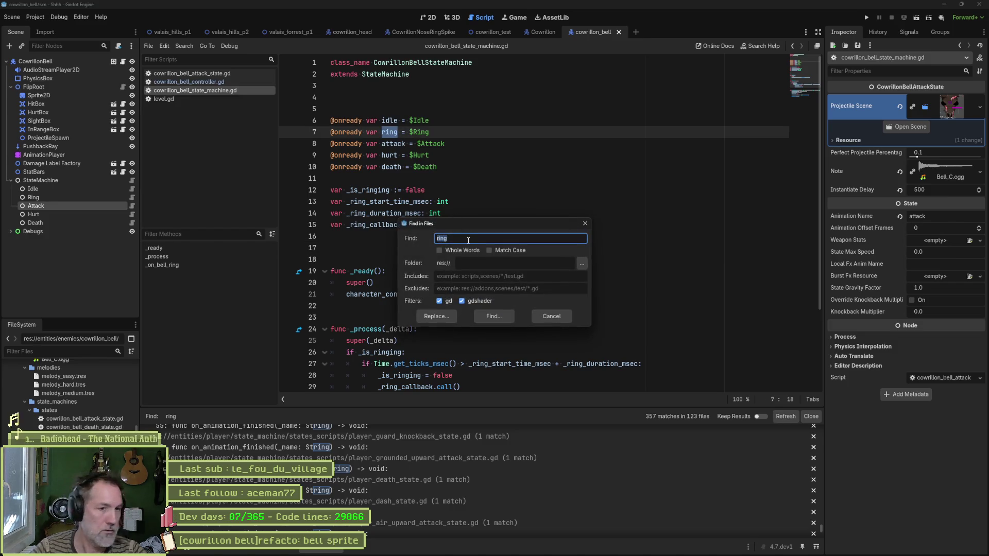
{"action": "left_click", "coordinate": [449, 251]}
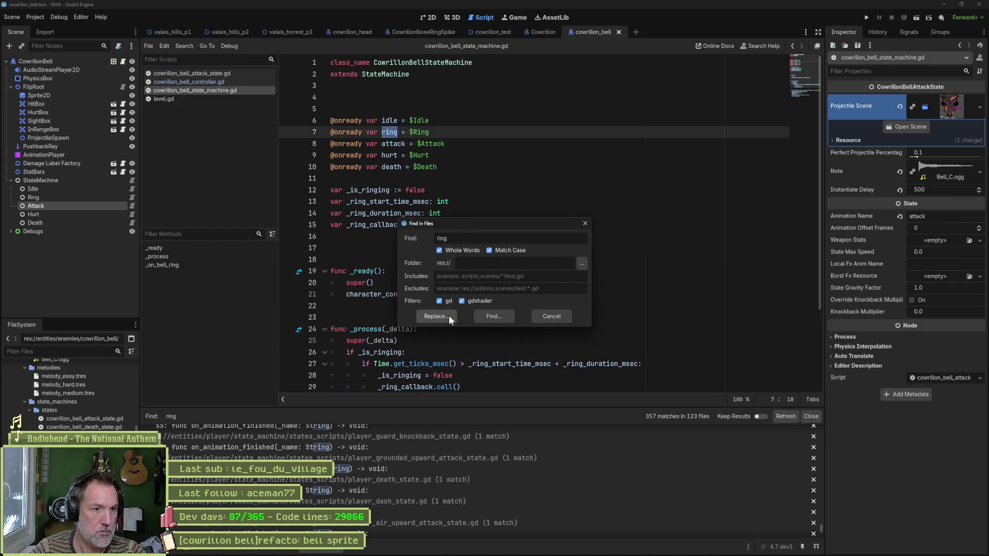
{"action": "left_click", "coordinate": [494, 316]}
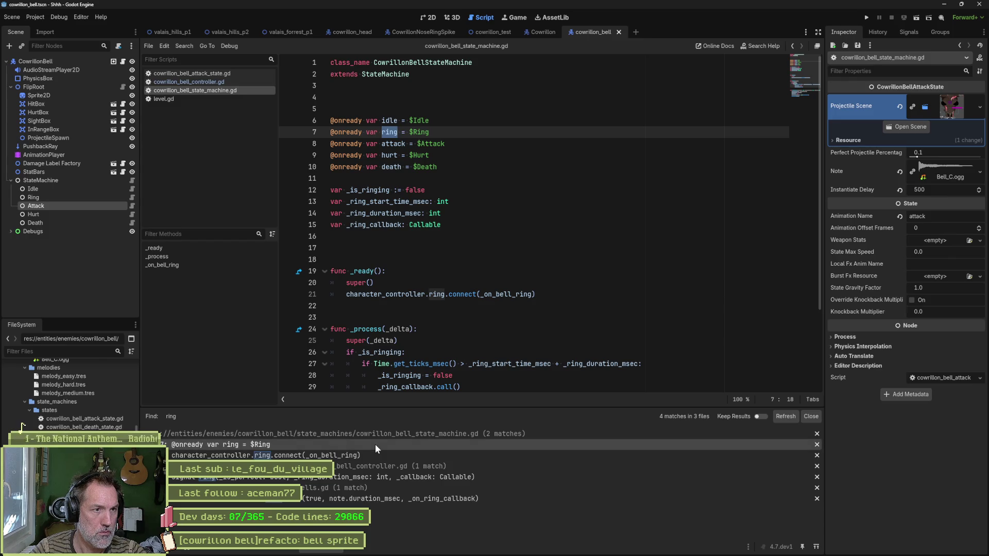
{"action": "left_click", "coordinate": [366, 457]}
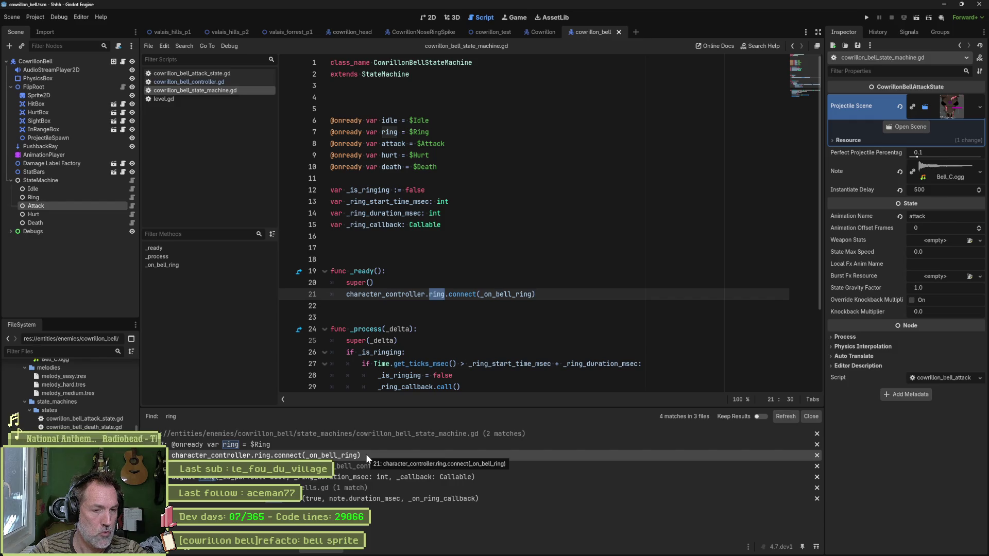
{"action": "scroll", "coordinate": [513, 309], "scroll_direction": "down", "scroll_amount": 3}
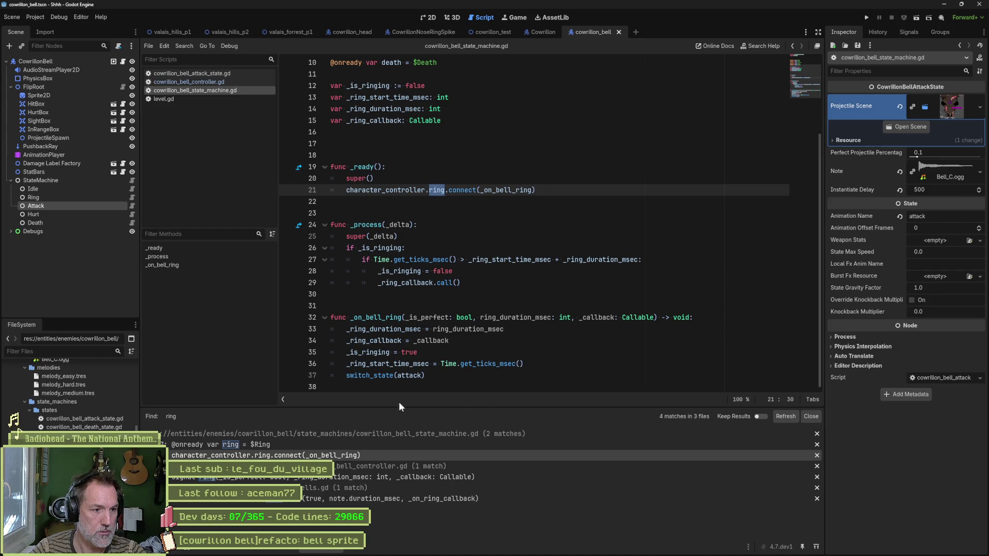
{"action": "left_click", "coordinate": [376, 445]}
{"action": "key", "text": "ctrl+shift+k"}
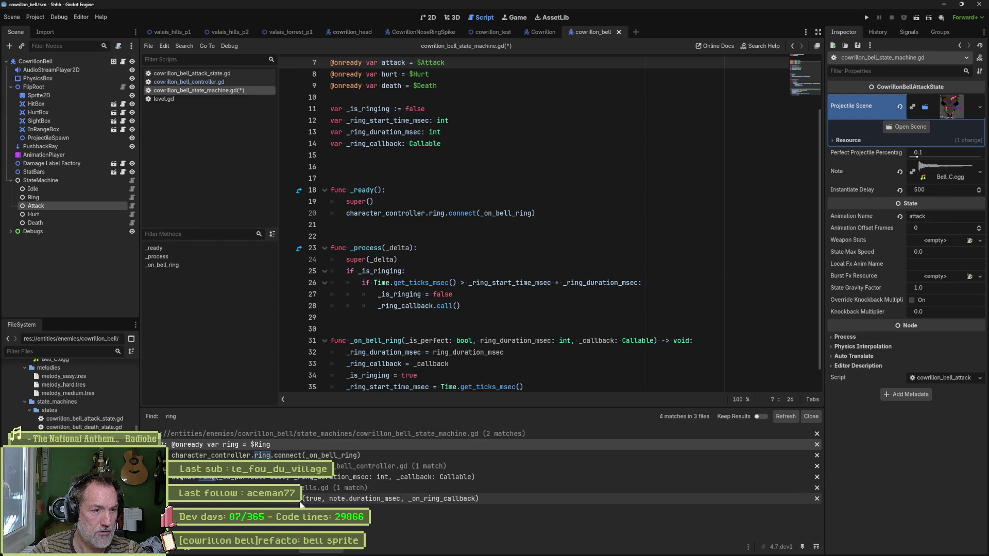
{"action": "left_click", "coordinate": [457, 178]}
{"action": "key", "text": "ctrl+s"}
{"action": "left_click", "coordinate": [811, 416]}
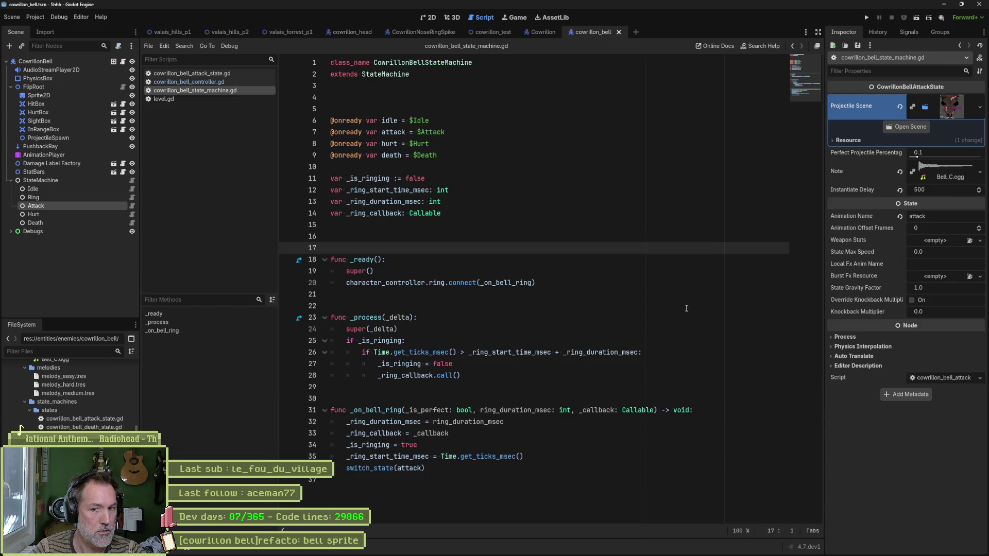
{"action": "left_click", "coordinate": [566, 204]}
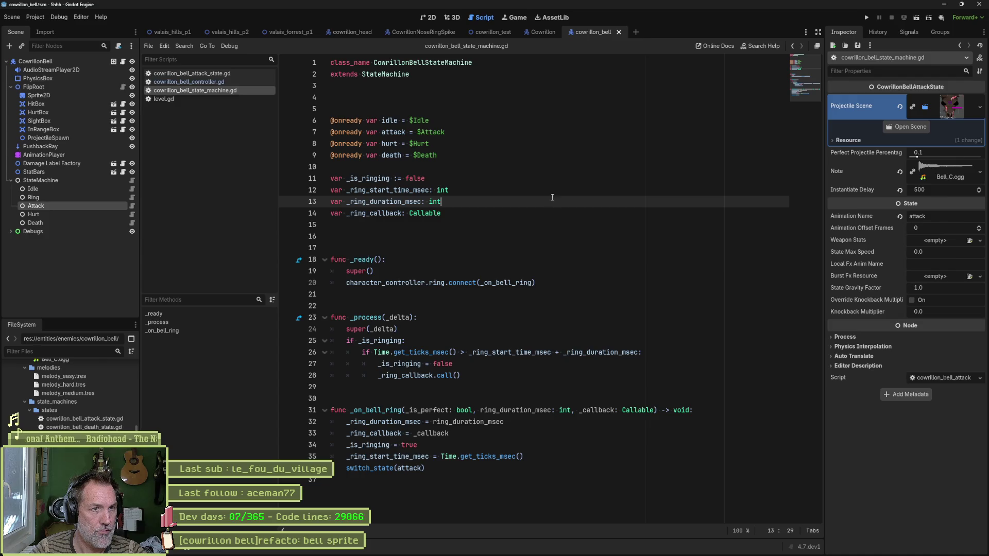
{"action": "left_click", "coordinate": [289, 33]}
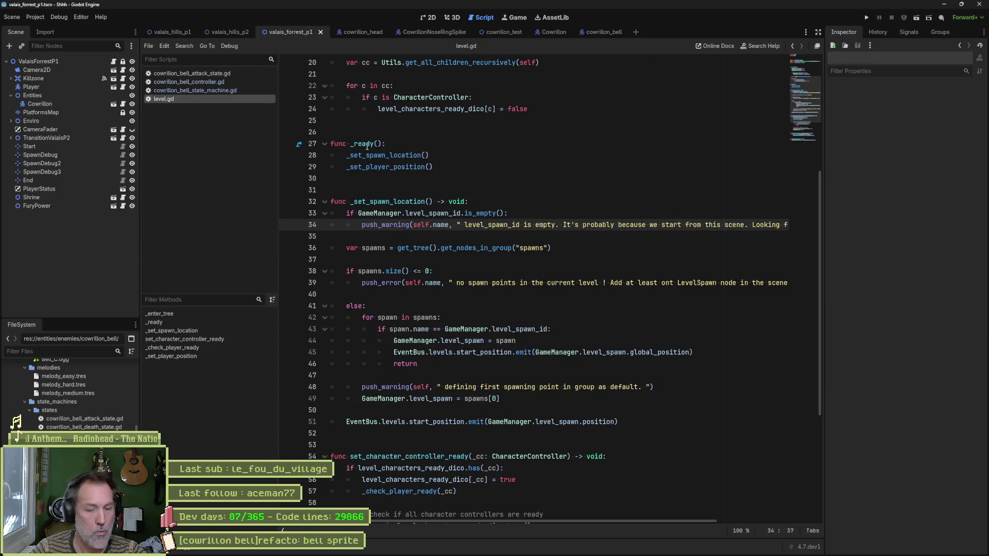
Step: Playtest valais_forrest_p1, inspect the Cowrillon node under root > Entities in the Remote tree, then stop the game
{"action": "key", "text": "F6"}
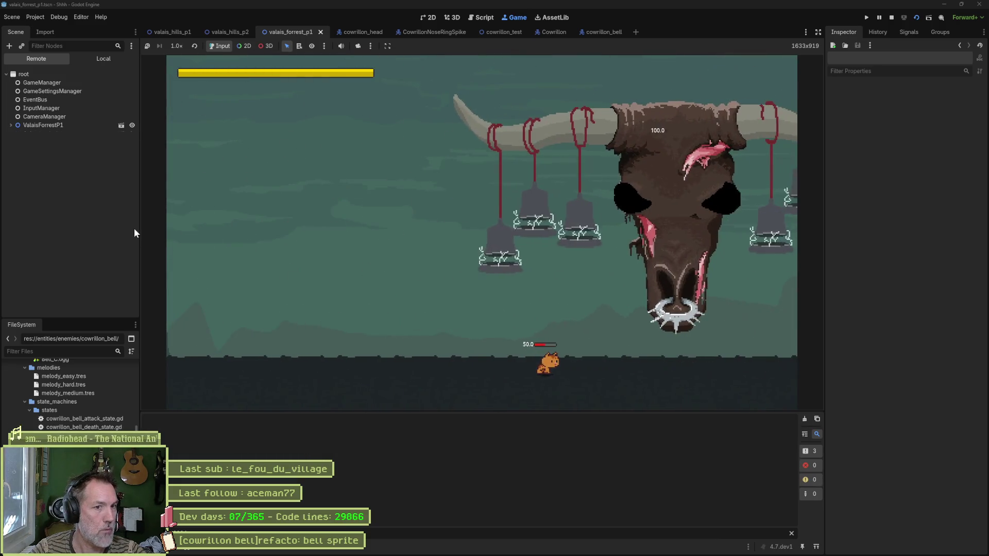
{"action": "left_click", "coordinate": [44, 125]}
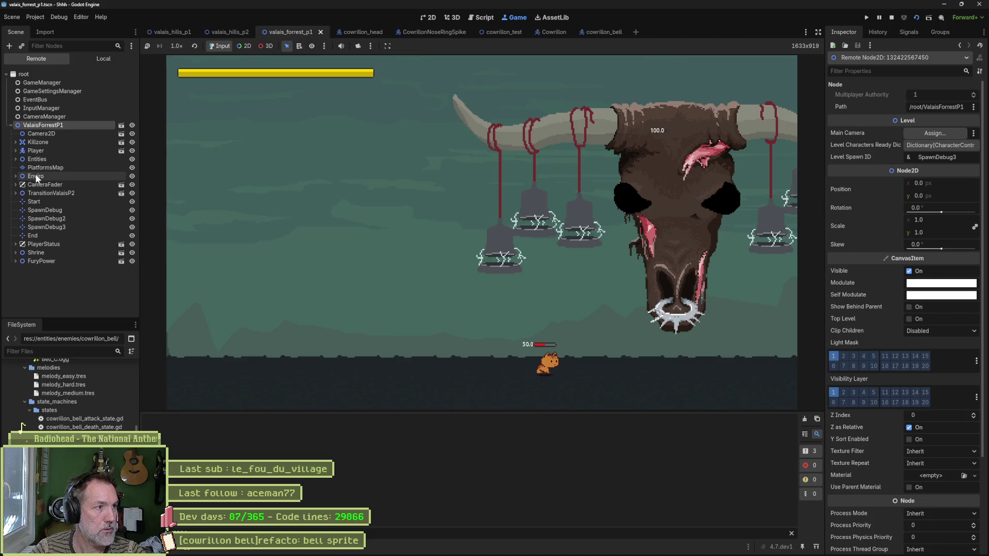
{"action": "left_click", "coordinate": [36, 159]}
{"action": "left_click", "coordinate": [44, 168]}
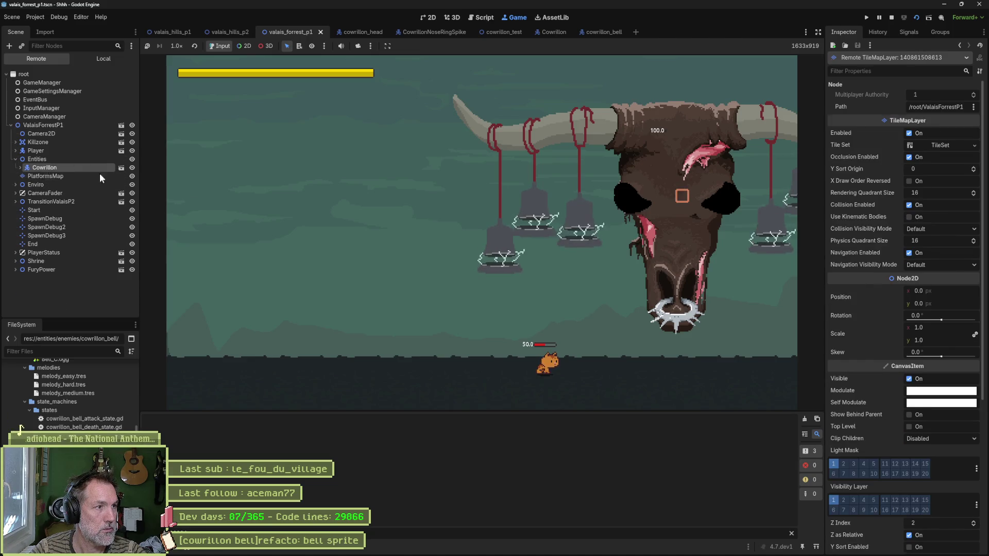
{"action": "scroll", "coordinate": [913, 393], "scroll_direction": "down", "scroll_amount": 5}
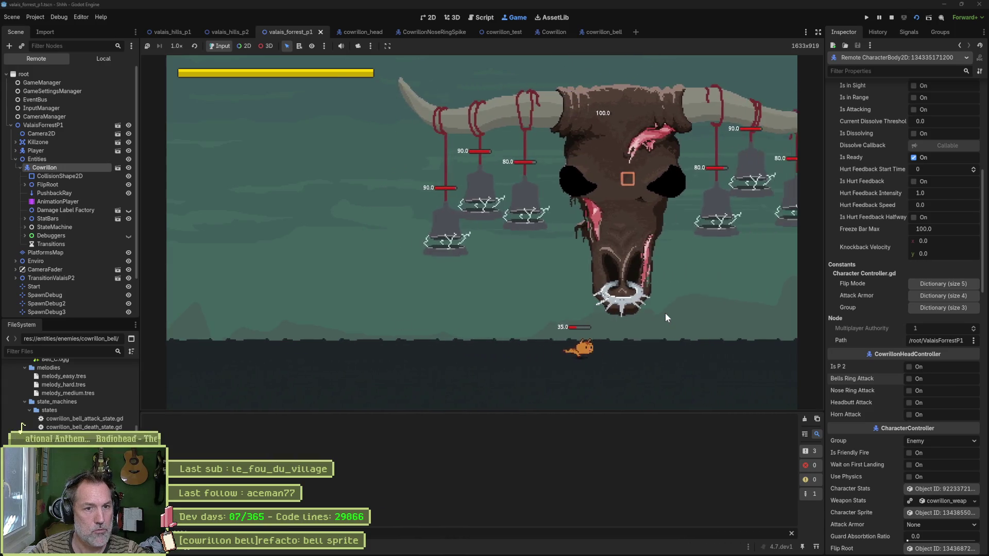
{"action": "left_click", "coordinate": [892, 17]}
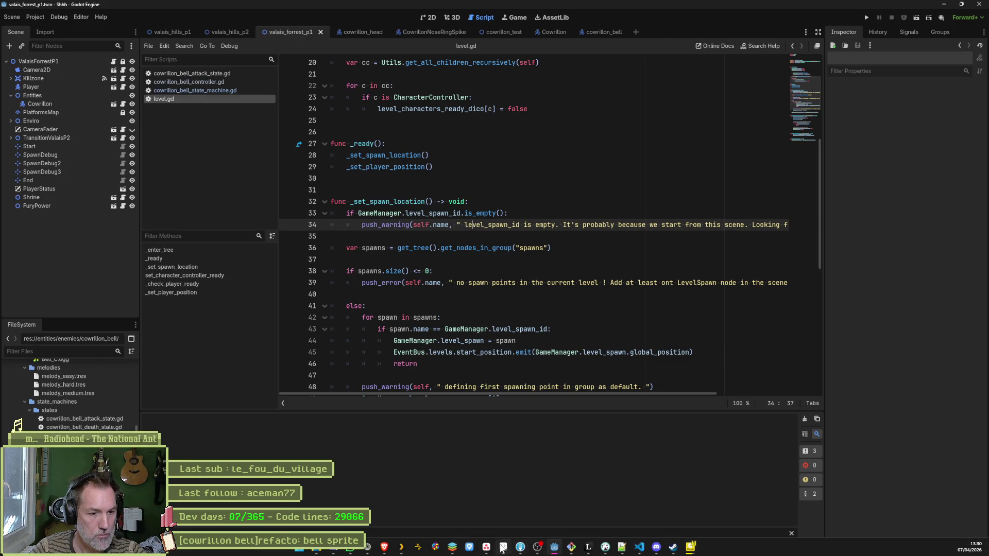
{"action": "left_click", "coordinate": [503, 550]}
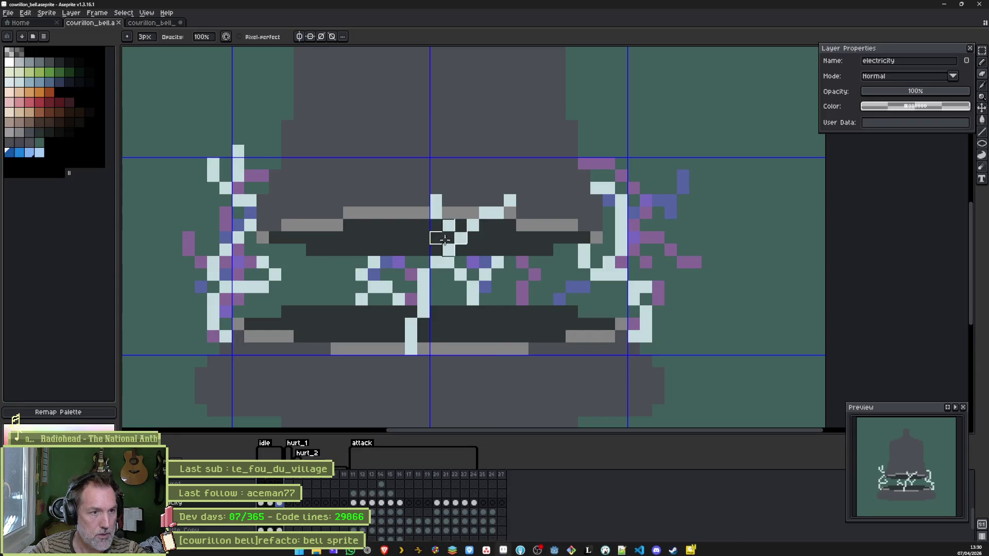
Step: Check frames 11 through 22, then play the animation from frame 1 to preview it
{"action": "left_click", "coordinate": [355, 474]}
{"action": "mouse_move", "coordinate": [359, 476]}
{"action": "left_mouse_down"}
{"action": "mouse_move", "coordinate": [457, 472]}
{"action": "mouse_move", "coordinate": [358, 479]}
{"action": "left_mouse_up"}
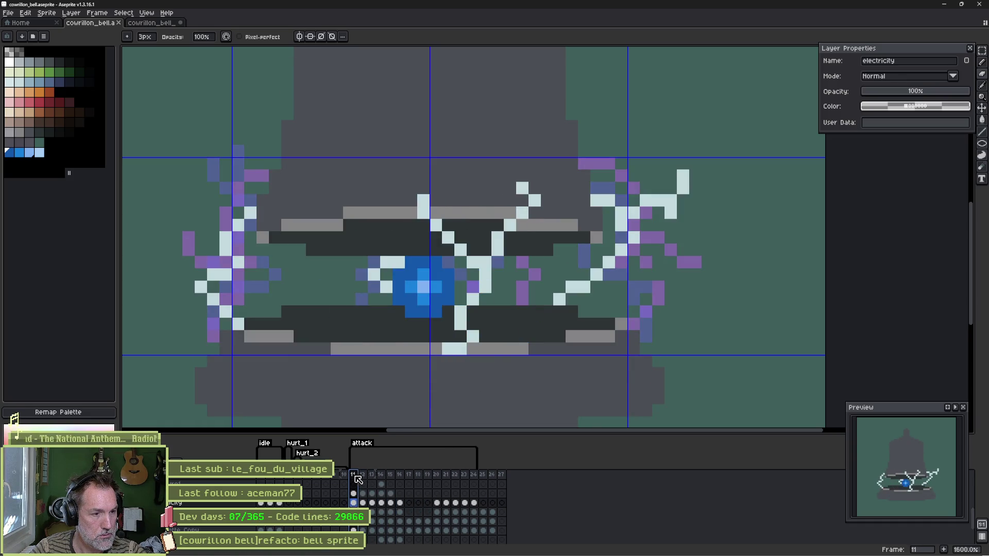
{"action": "left_click", "coordinate": [262, 478]}
{"action": "key", "text": "Return"}
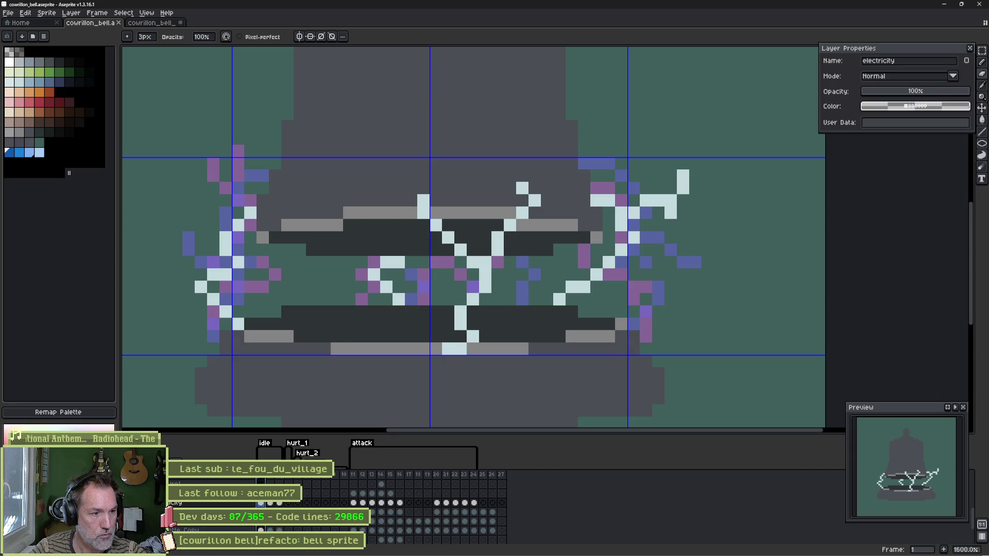
{"action": "scroll", "coordinate": [271, 503], "scroll_direction": "up", "scroll_amount": 1}
{"action": "scroll", "coordinate": [381, 507], "scroll_direction": "up", "scroll_amount": 2}
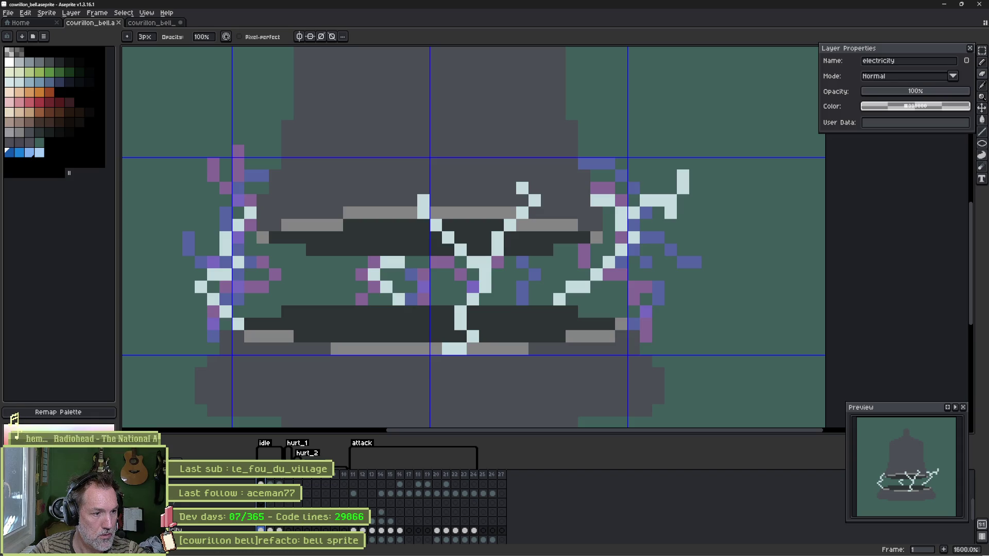
Step: Delete the Layer 3 and rings layers
{"action": "key", "text": "alt+Down"}
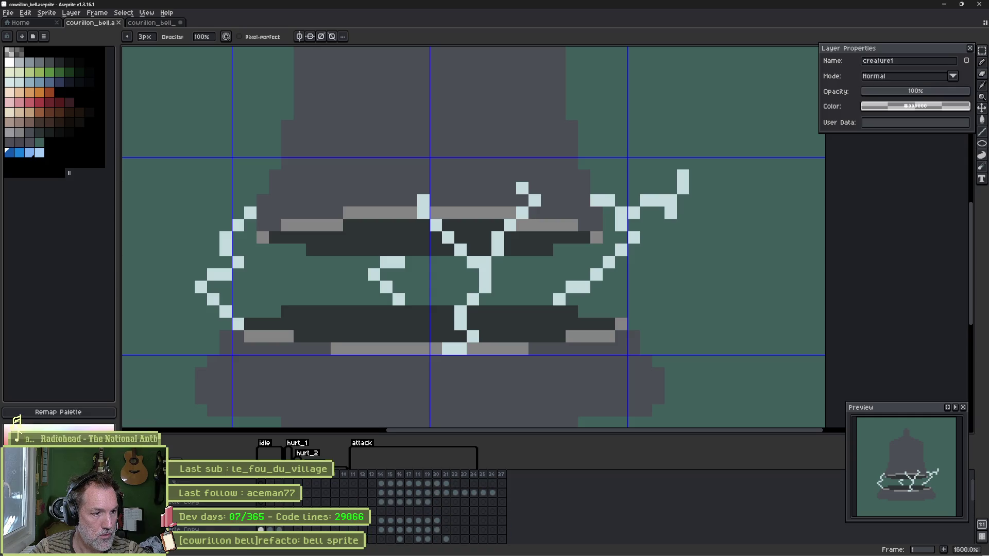
{"action": "right_click", "coordinate": [218, 481]}
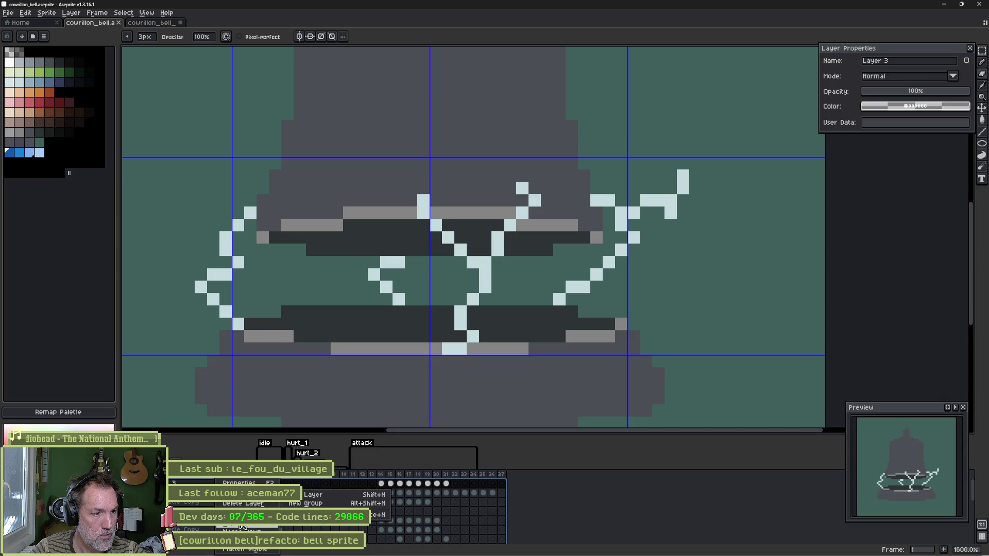
{"action": "left_click", "coordinate": [245, 504]}
{"action": "key", "text": "alt+Down"}
{"action": "key", "text": "alt+Down"}
{"action": "key", "text": "alt+Down"}
{"action": "key", "text": "alt+Down"}
{"action": "key", "text": "alt+Down"}
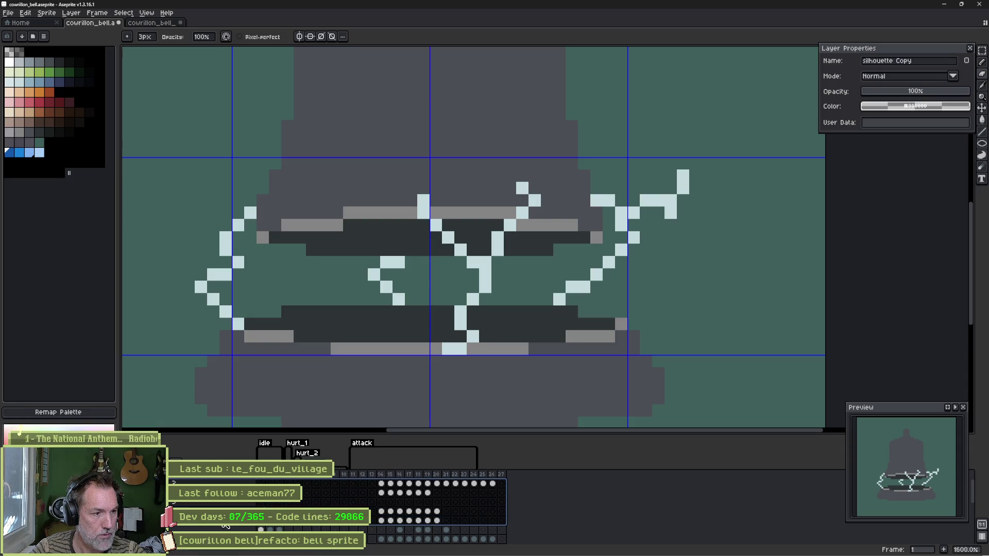
{"action": "key", "text": "alt+Down"}
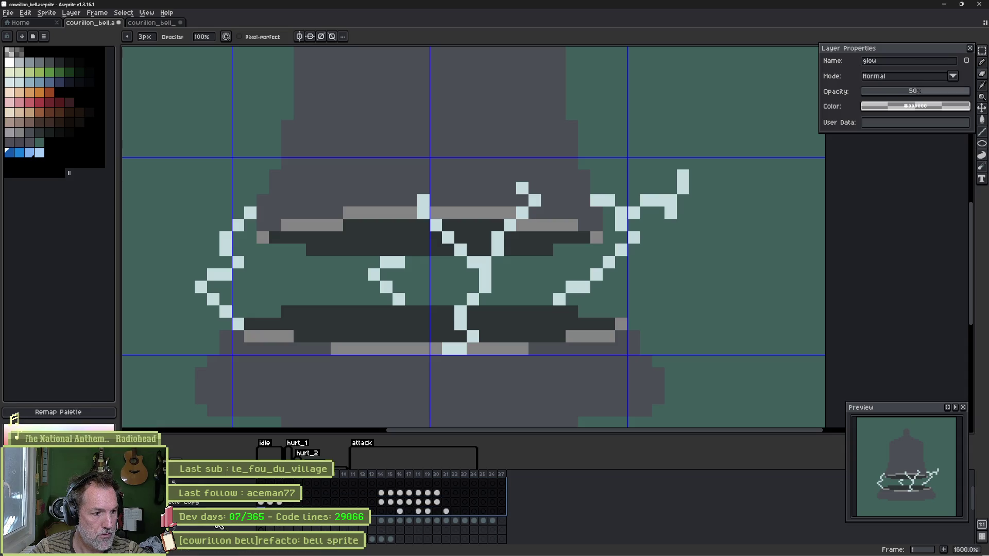
{"action": "key", "text": "alt+Down"}
{"action": "right_click", "coordinate": [219, 526]}
{"action": "left_click", "coordinate": [230, 504]}
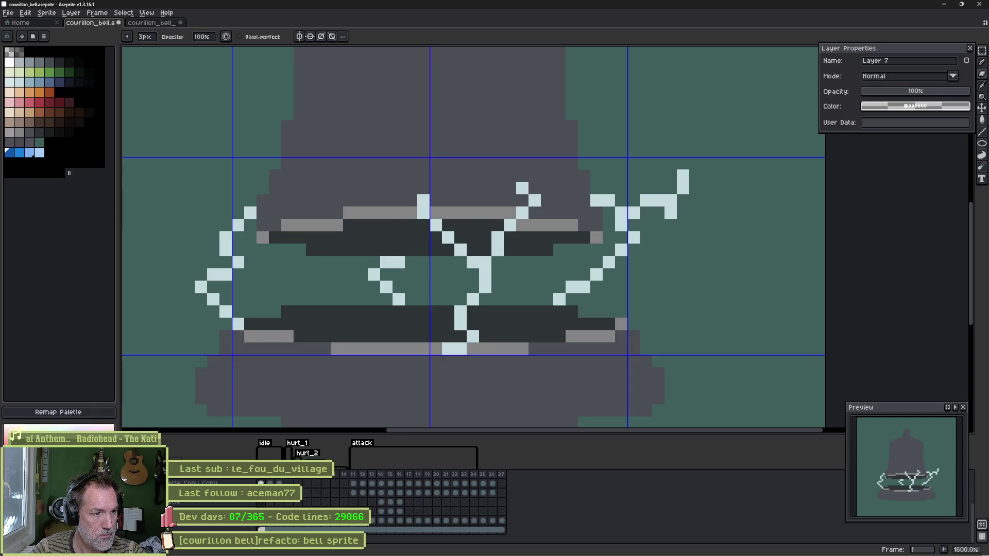
Step: Delete the silhouette Copy layer and select the top layer, Layer 7
{"action": "key", "text": "alt+Up"}
{"action": "key", "text": "alt+Up"}
{"action": "key", "text": "alt+Up"}
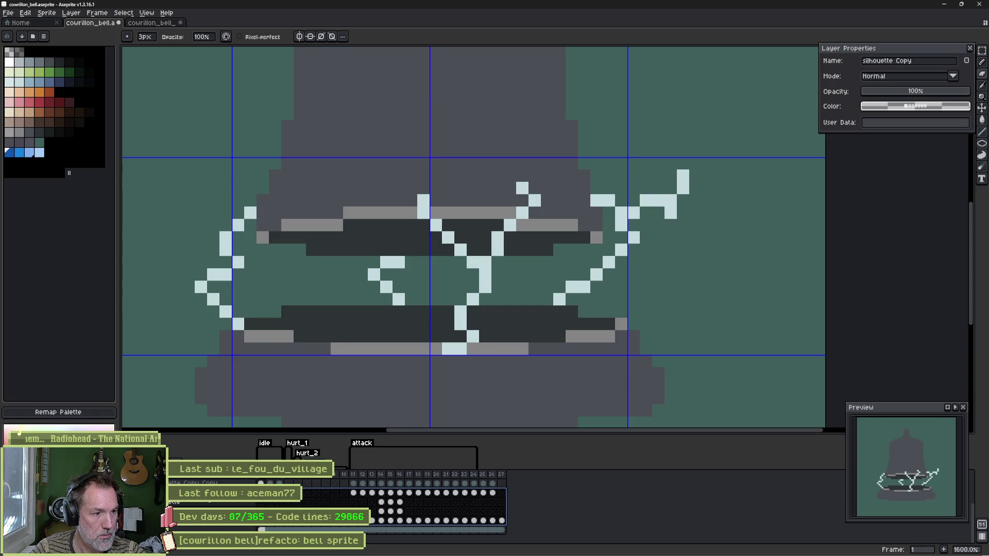
{"action": "right_click", "coordinate": [232, 482]}
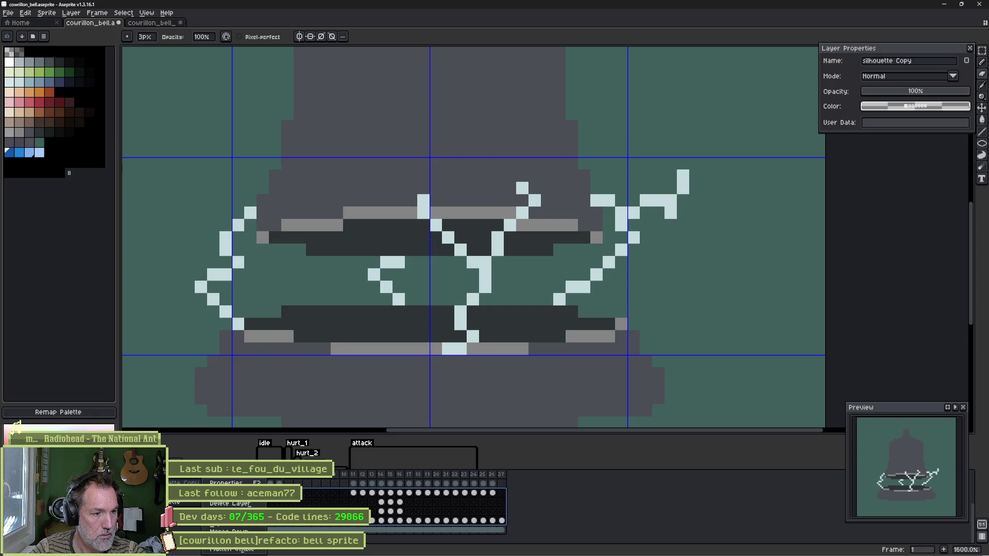
{"action": "left_click", "coordinate": [231, 505]}
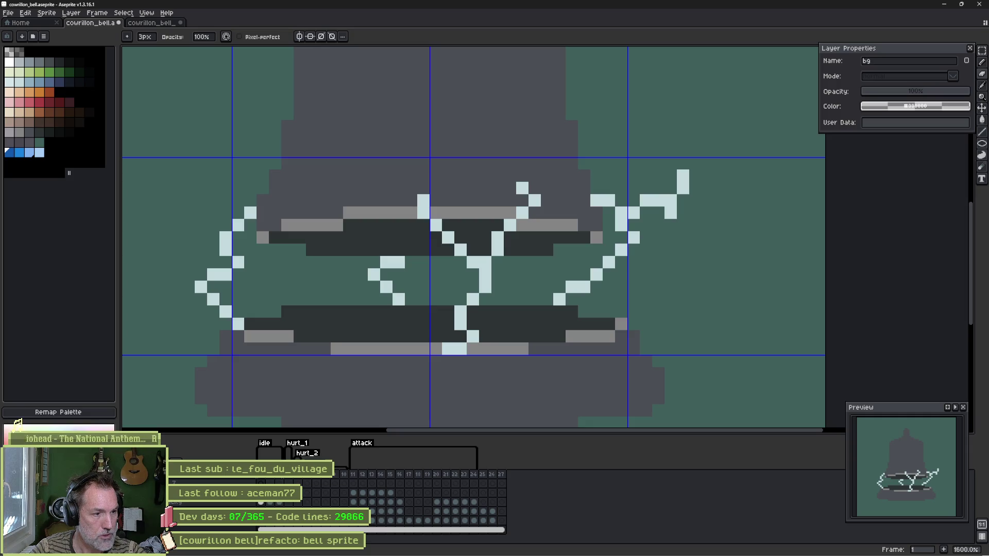
{"action": "left_click", "coordinate": [217, 484]}
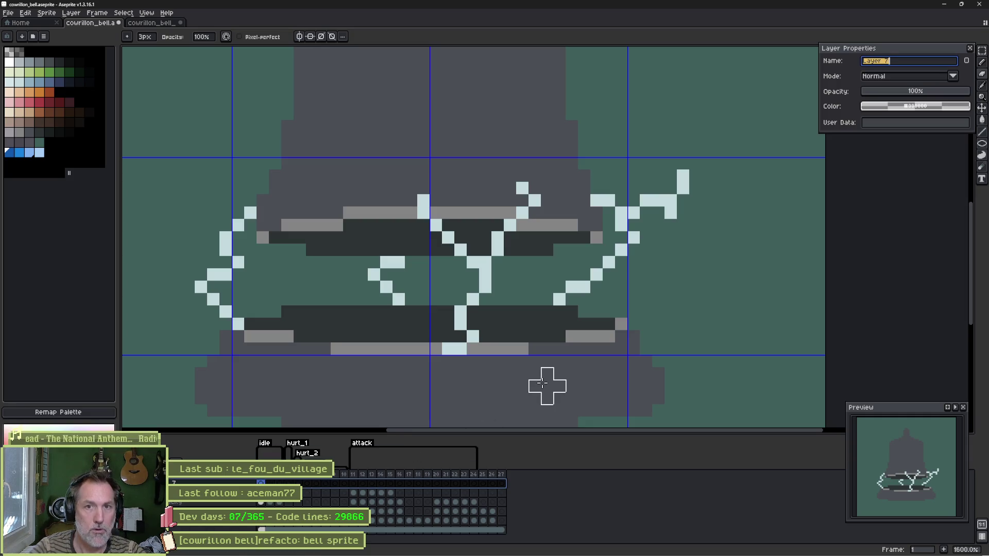
{"action": "key", "text": "Escape"}
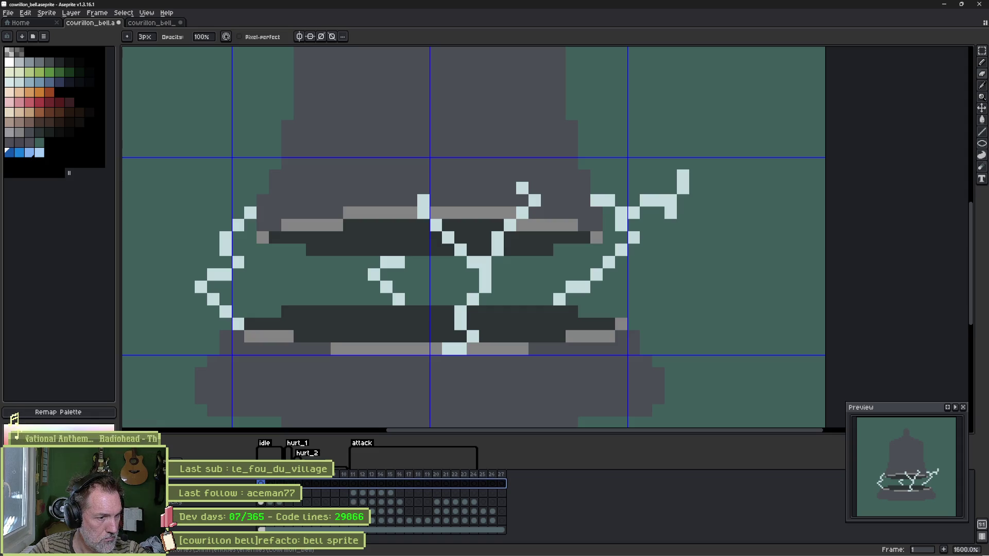
Step: Remove the extra frames beyond frame 24
{"action": "left_click", "coordinate": [354, 484]}
{"action": "left_click_drag", "start_coordinate": [357, 488], "coordinate": [496, 495]}
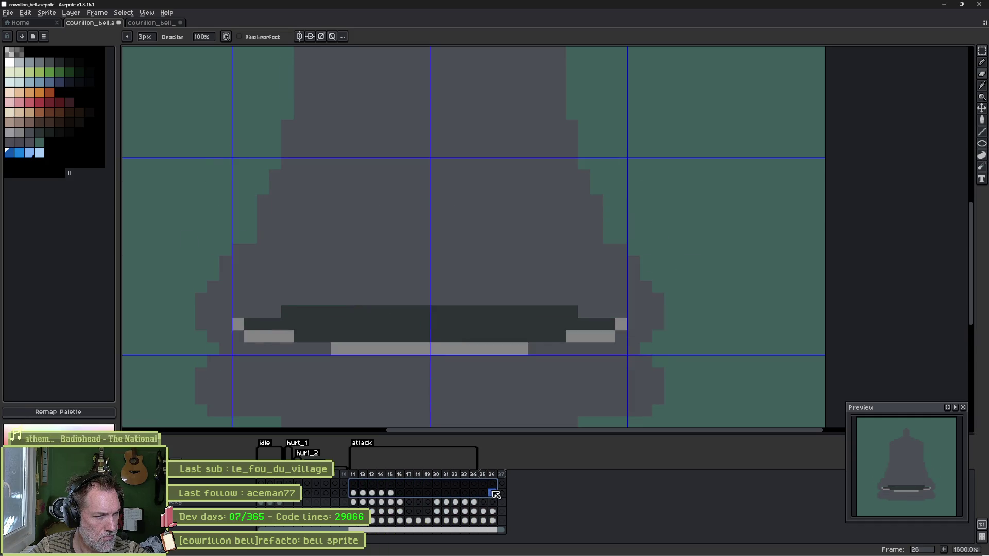
{"action": "key", "text": "alt+c"}
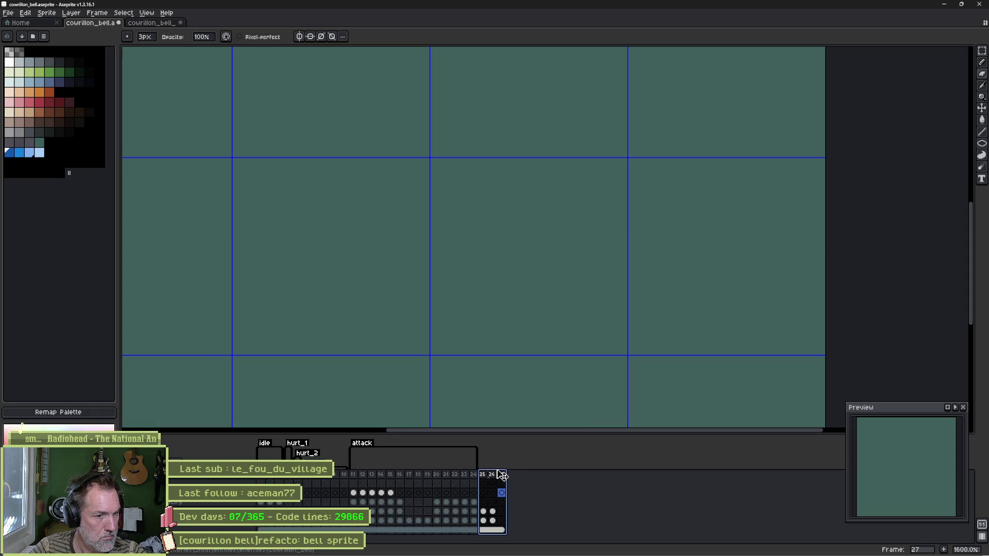
{"action": "key", "text": "alt+c"}
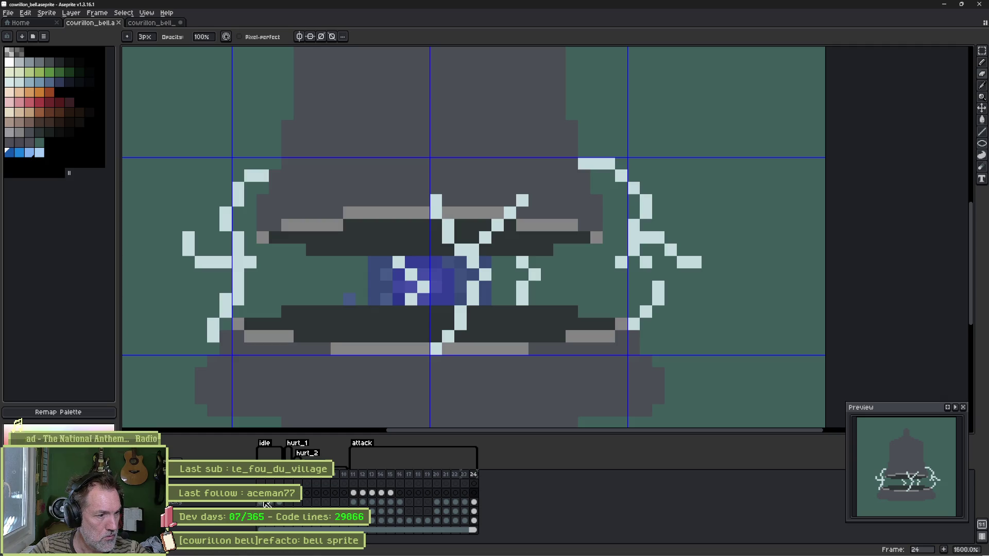
Step: Rename the silhouette Copy Copy layer to 'fx' and the bell layer to 'op'
{"action": "left_click", "coordinate": [219, 526]}
{"action": "double_click", "coordinate": [229, 527]}
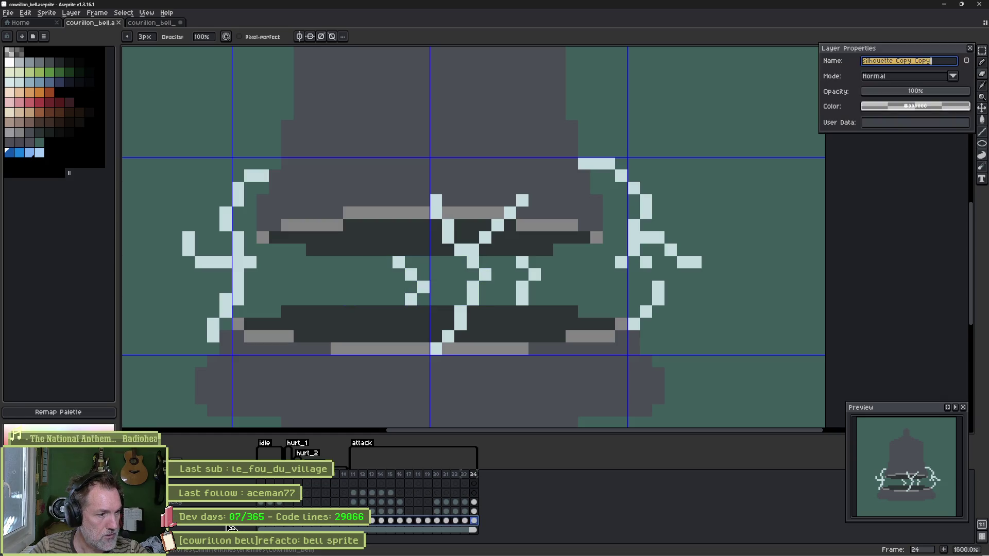
{"action": "type", "text": "fx"}
{"action": "key", "text": "Return"}
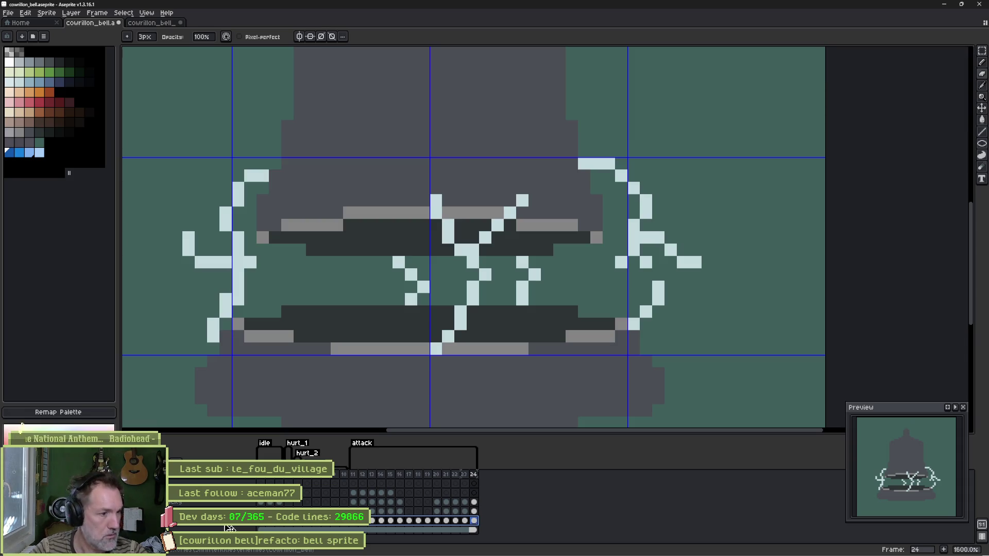
{"action": "left_click", "coordinate": [230, 527]}
{"action": "left_click", "coordinate": [229, 526]}
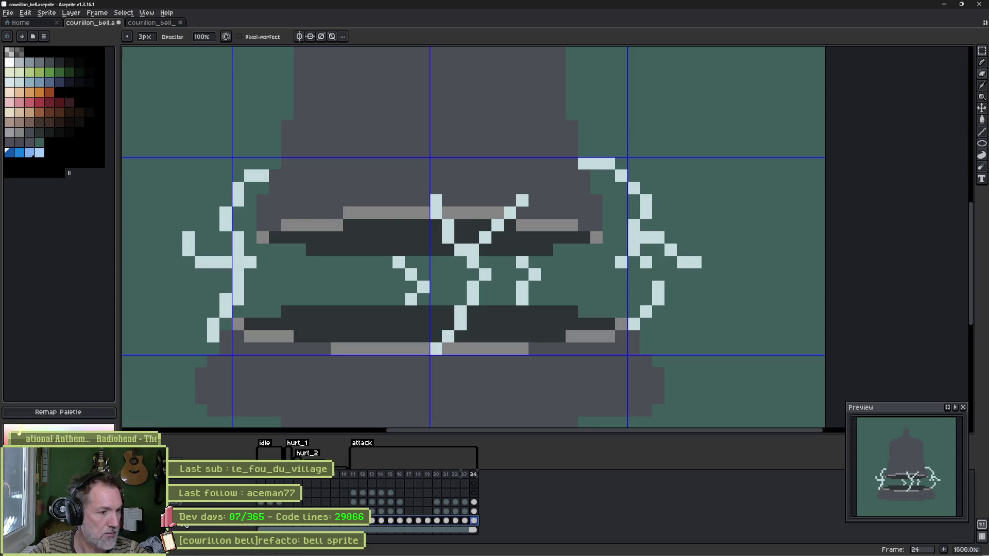
{"action": "double_click", "coordinate": [193, 526]}
{"action": "type", "text": "bell_t"}
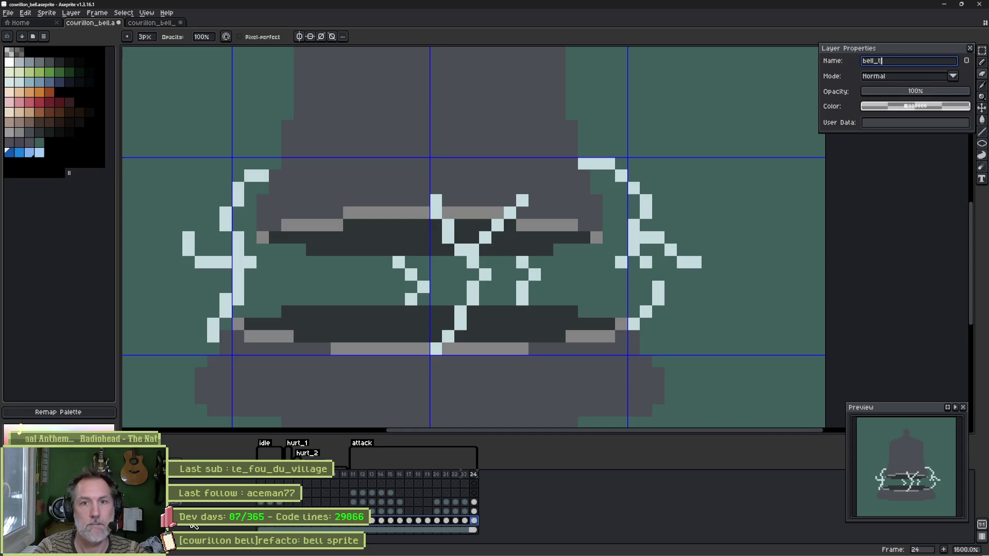
{"action": "type", "text": "op"}
{"action": "key", "text": "Return"}
Step: Add a new layer named bell_bottom, save the sprite, and step through the attack frames
{"action": "key", "text": "shift+n"}
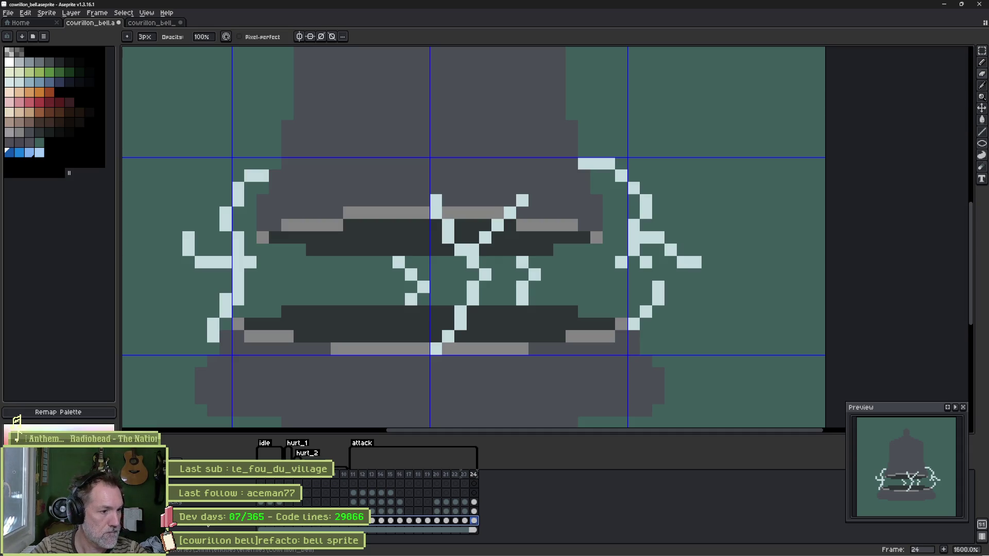
{"action": "double_click", "coordinate": [193, 520]}
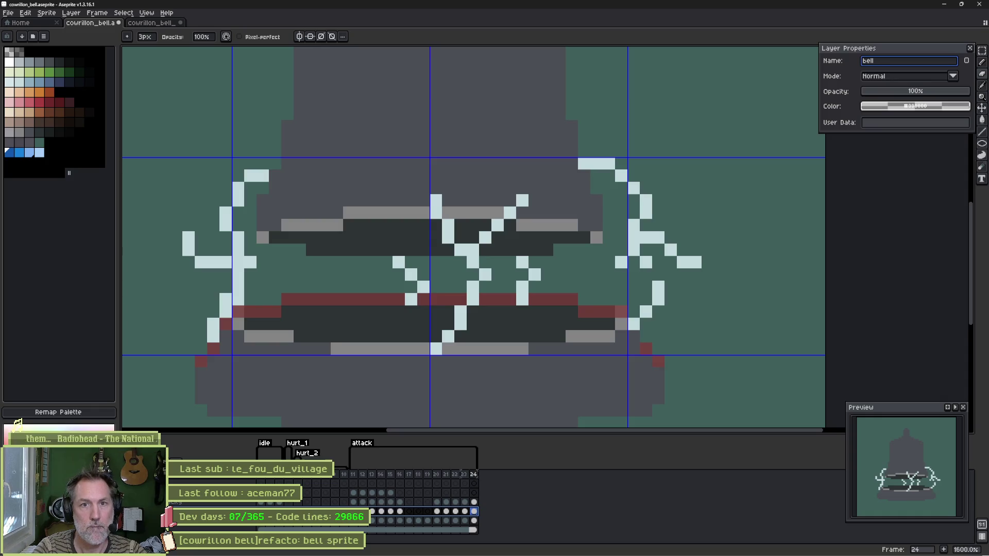
{"action": "type", "text": "bell_bottom"}
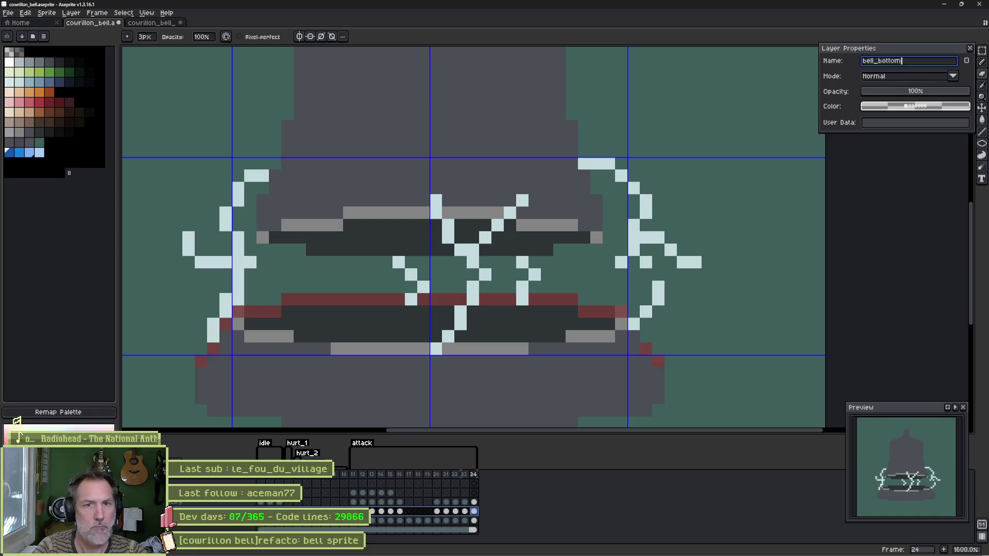
{"action": "key", "text": "Return"}
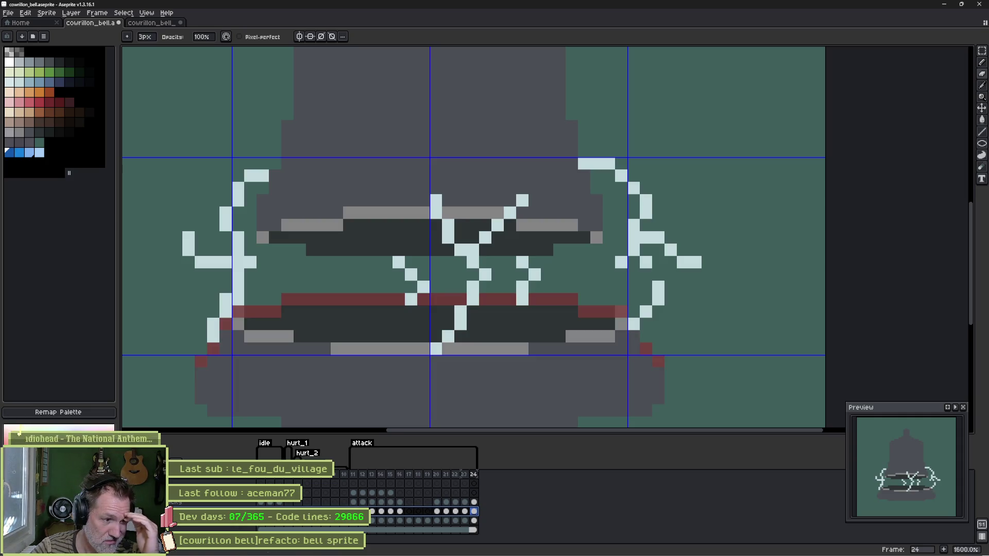
{"action": "key", "text": "ctrl+s"}
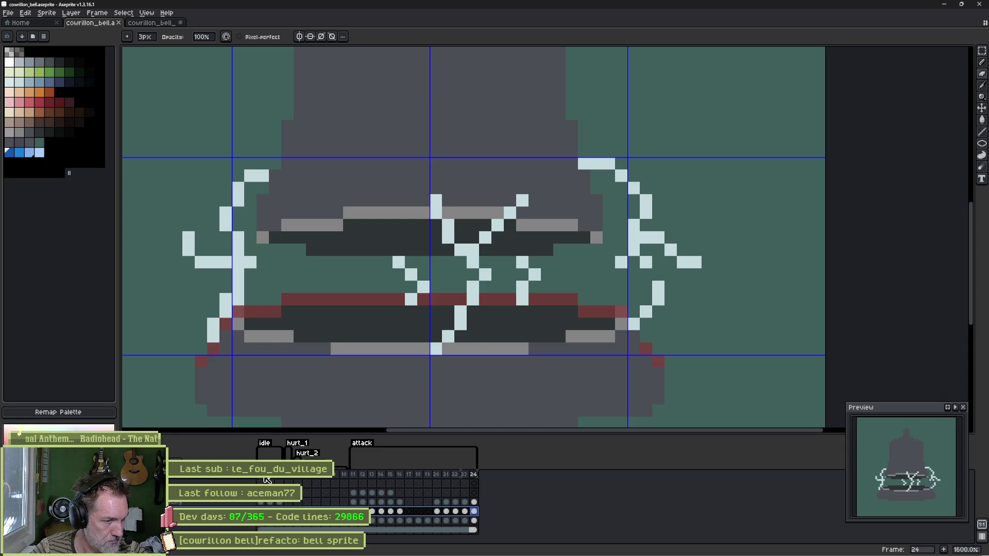
{"action": "key", "text": "Right"}
{"action": "key", "text": "Right"}
{"action": "key", "text": "Right"}
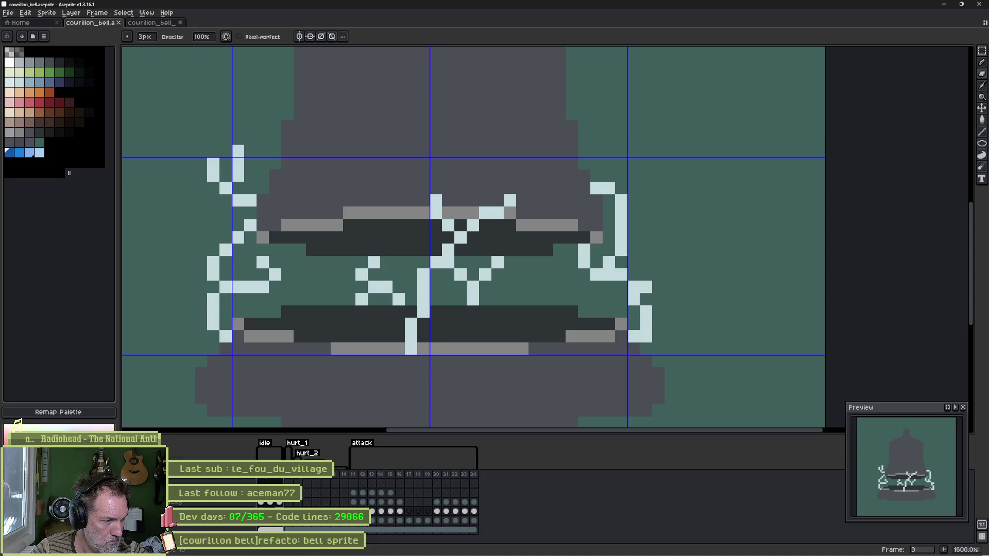
{"action": "key", "text": "Left"}
{"action": "key", "text": "Left"}
Step: Bring the bell's top into view and pick a dark grey from the grey swatches for shading
{"action": "left_click_drag", "start_coordinate": [419, 172], "coordinate": [419, 336]}
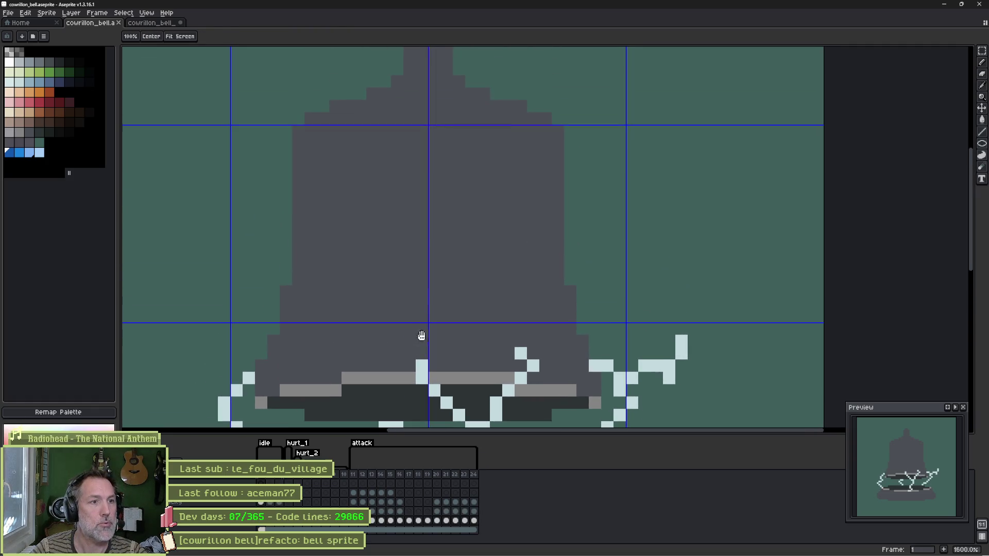
{"action": "scroll", "coordinate": [409, 266], "scroll_direction": "down", "scroll_amount": 1}
{"action": "key", "text": "b"}
{"action": "left_click", "coordinate": [321, 230], "text": "alt"}
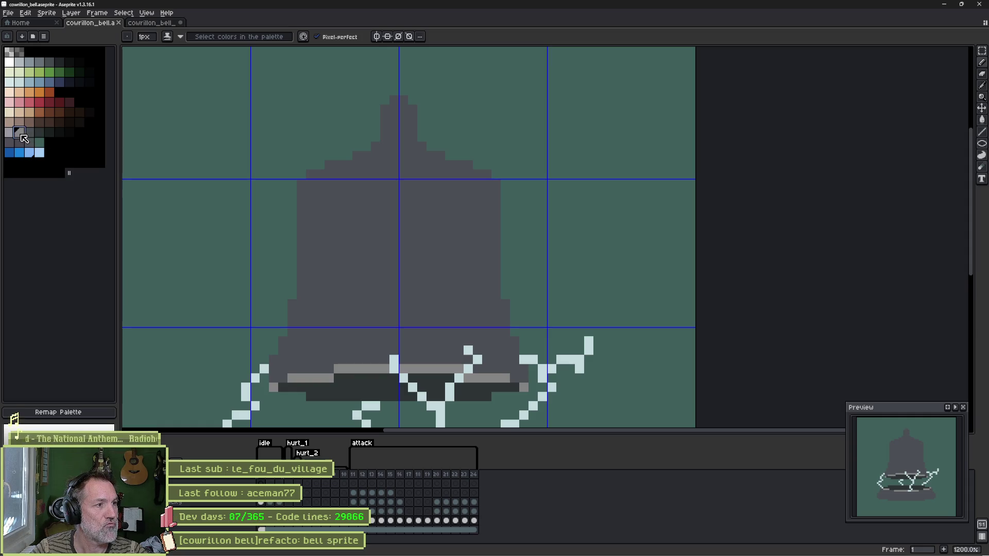
{"action": "left_click", "coordinate": [25, 135]}
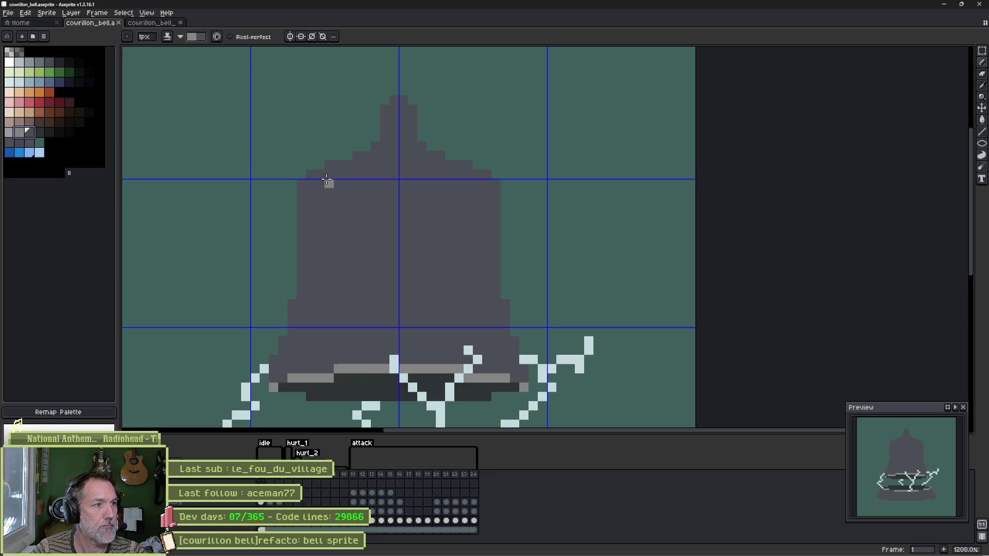
{"action": "key", "text": "i"}
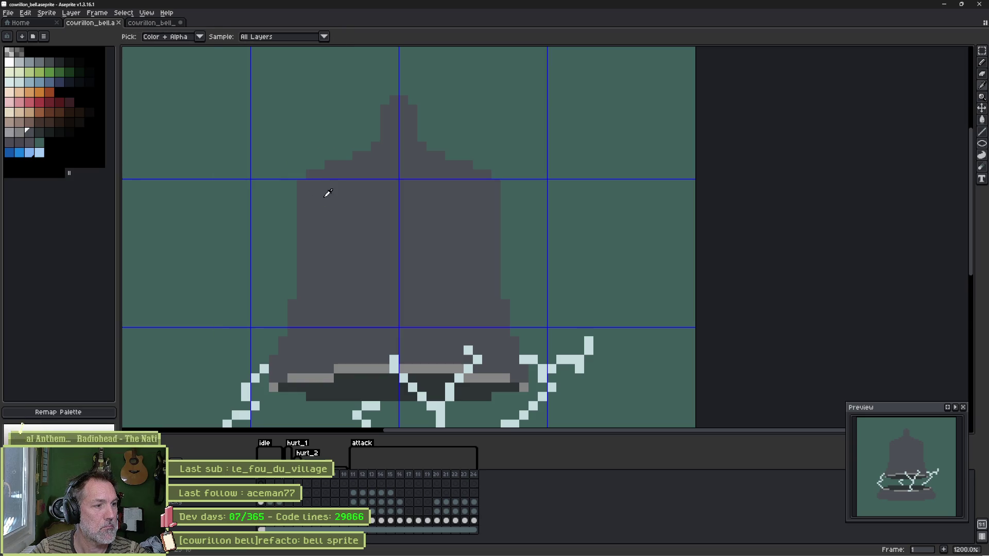
Step: Set the sprite to RGB colour mode via Sprite > Color Mode
{"action": "left_click", "coordinate": [46, 13]}
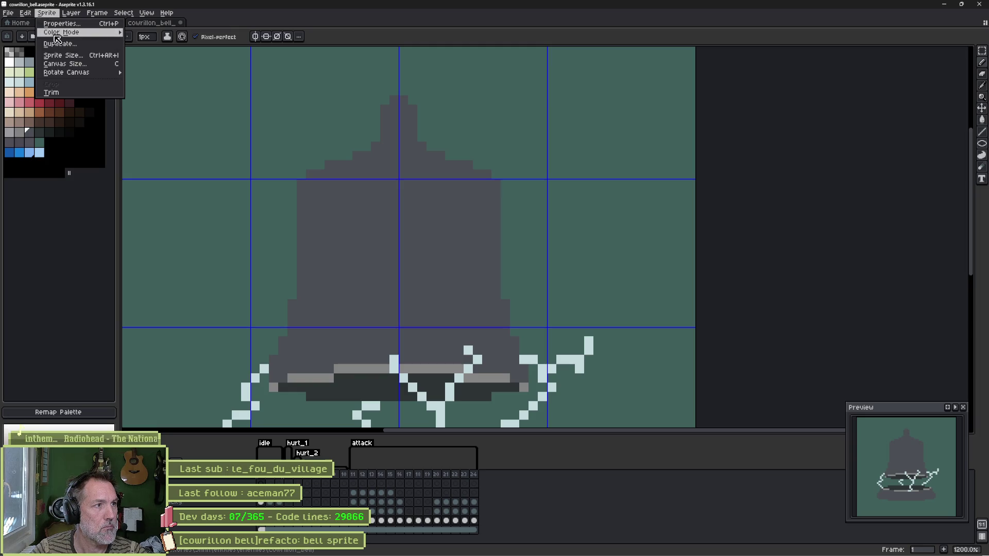
{"action": "mouse_move", "coordinate": [58, 37]}
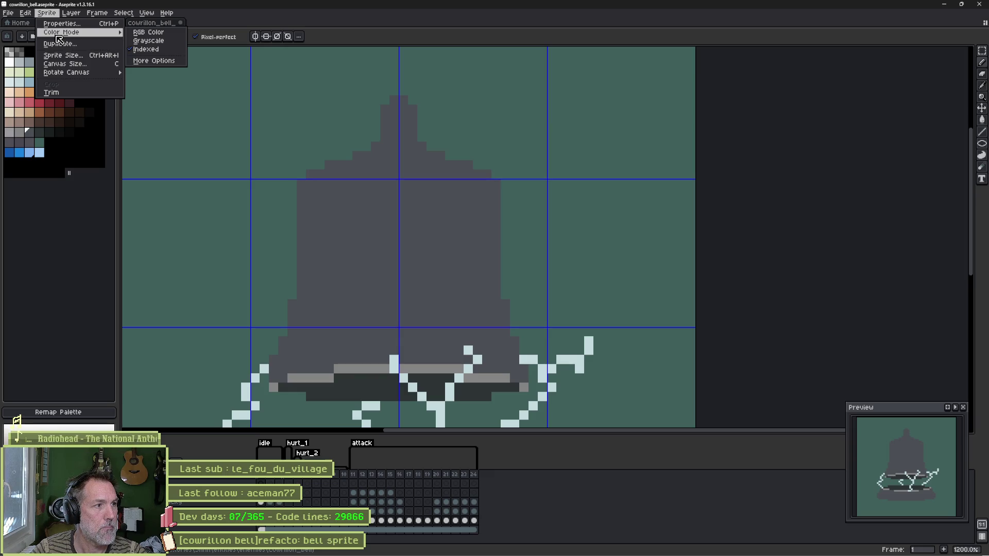
{"action": "left_click", "coordinate": [56, 217]}
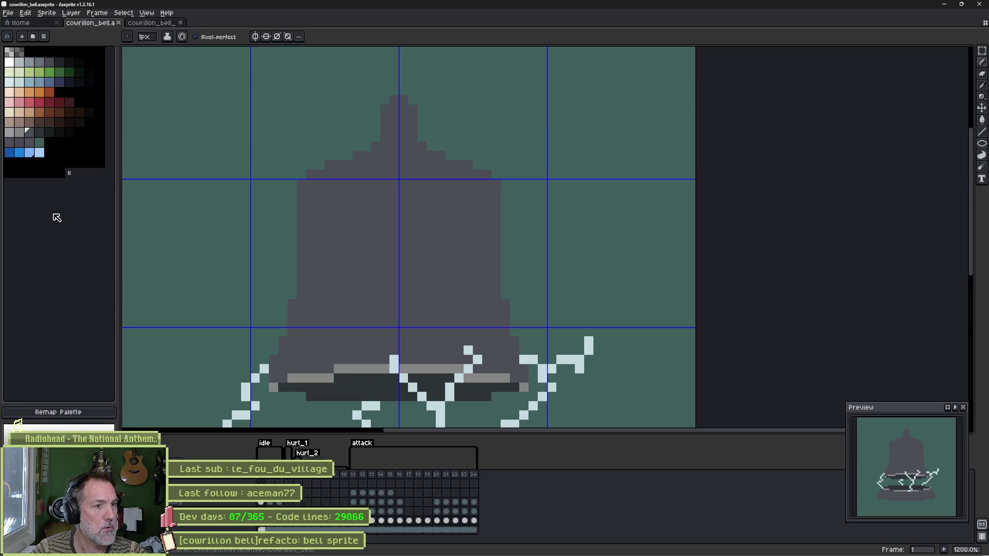
{"action": "left_click", "coordinate": [46, 12]}
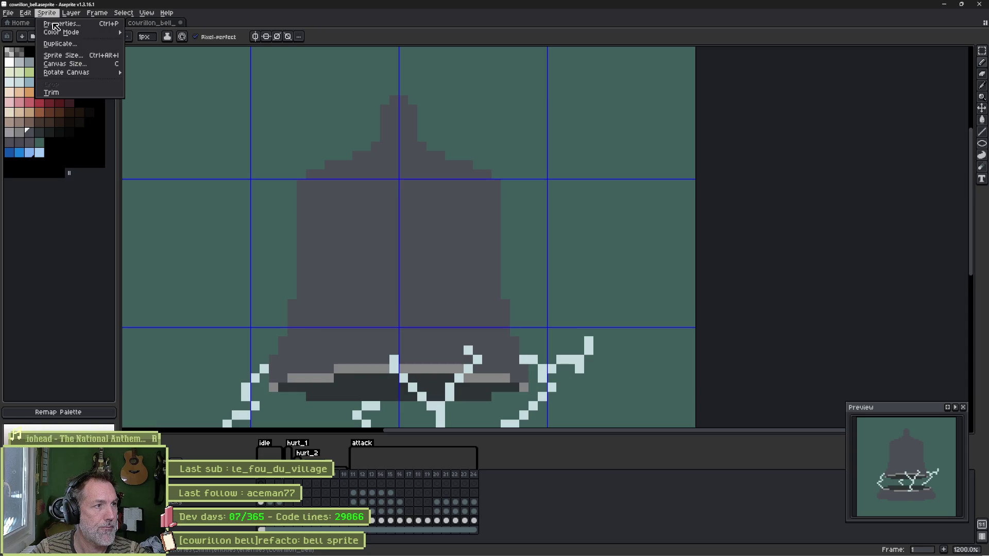
{"action": "left_click", "coordinate": [96, 45]}
{"action": "key", "text": "Escape"}
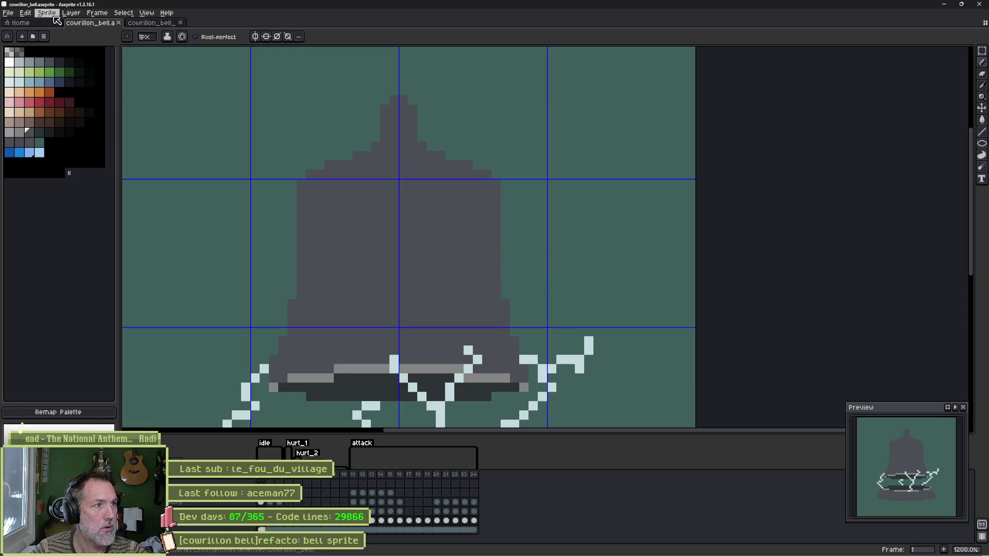
{"action": "left_click", "coordinate": [47, 13]}
{"action": "mouse_move", "coordinate": [82, 32]}
{"action": "left_click", "coordinate": [149, 35]}
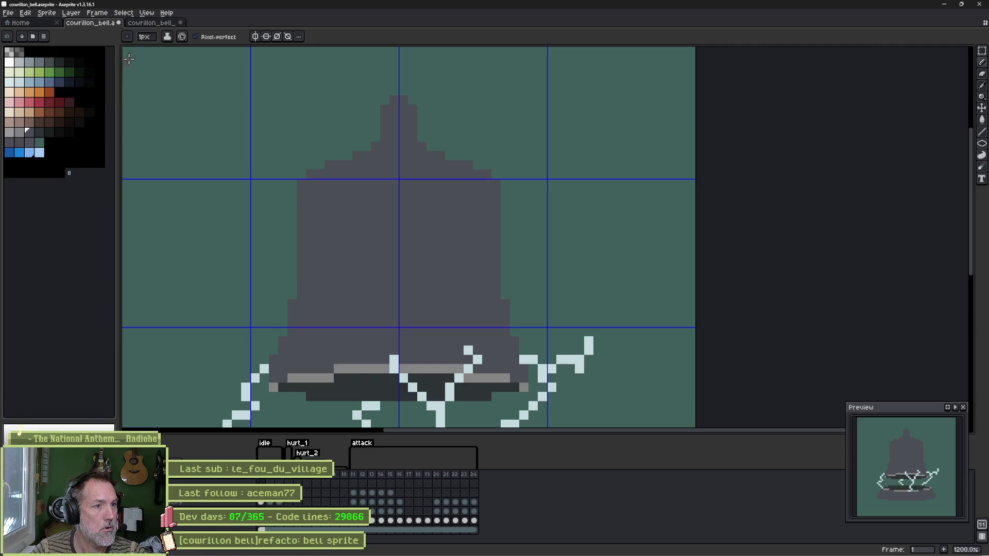
Step: Take the bell body's grey as the Pencil colour and select its matching palette swatch
{"action": "key", "text": "i"}
{"action": "key", "text": "b"}
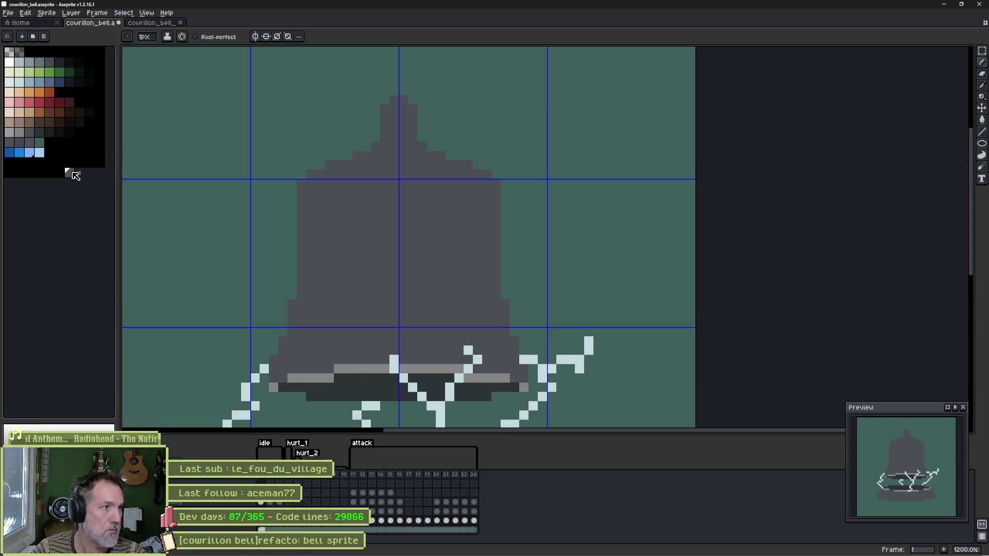
{"action": "left_click", "coordinate": [360, 236], "text": "alt"}
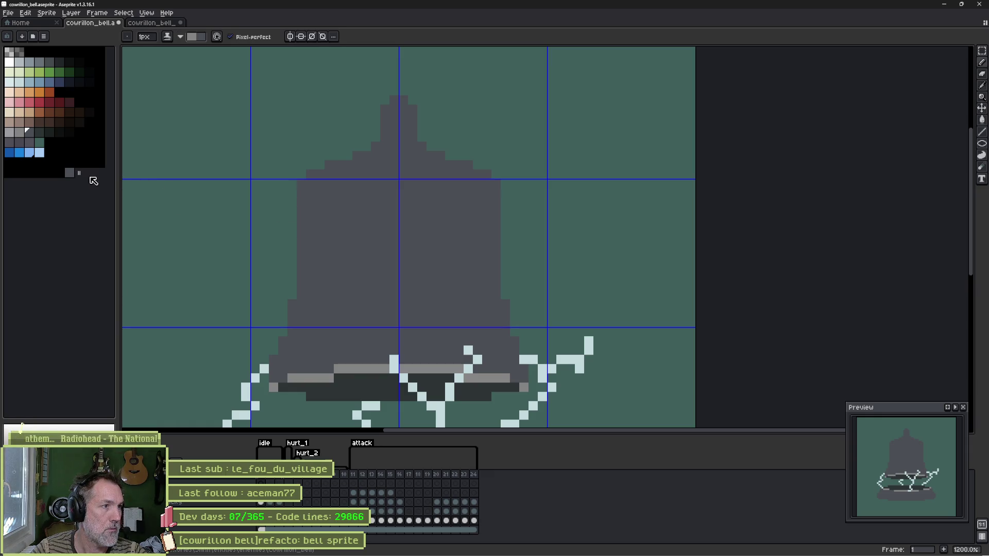
{"action": "left_click", "coordinate": [29, 131]}
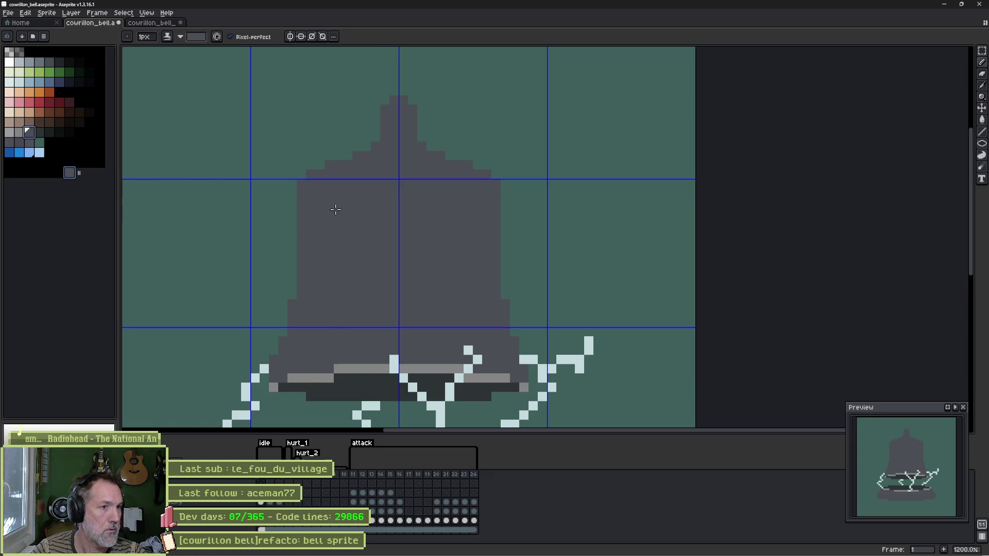
Step: Shade the bell body with greys sampled from the bell and the grey palette swatch
{"action": "scroll", "coordinate": [334, 211], "scroll_direction": "up", "scroll_amount": 2}
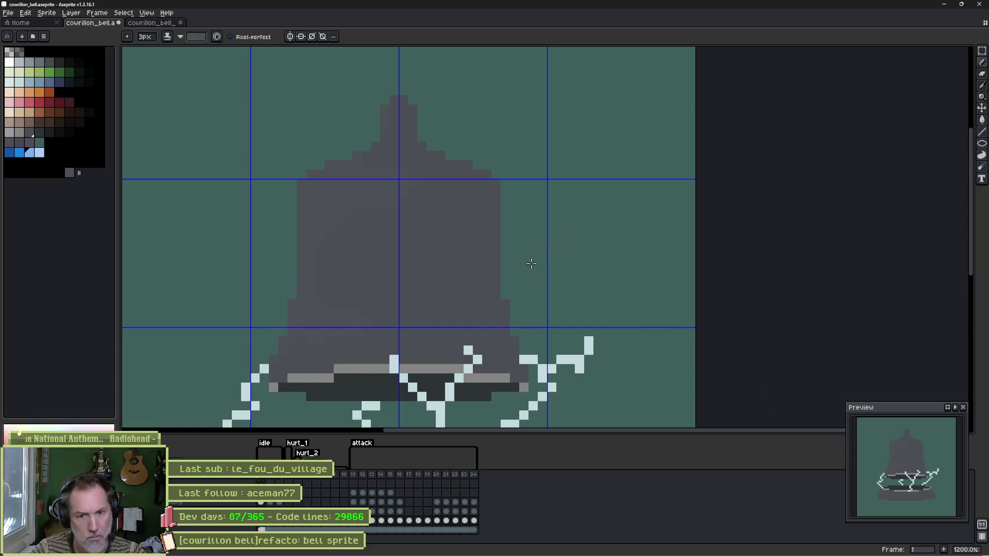
{"action": "scroll", "coordinate": [481, 256], "scroll_direction": "down", "scroll_amount": 5}
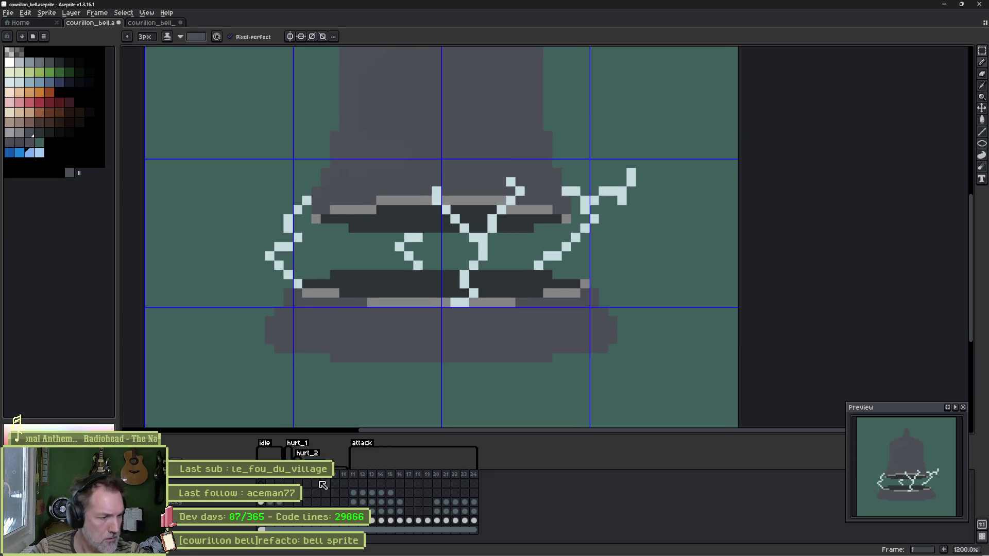
{"action": "scroll", "coordinate": [397, 224], "scroll_direction": "up", "scroll_amount": 4}
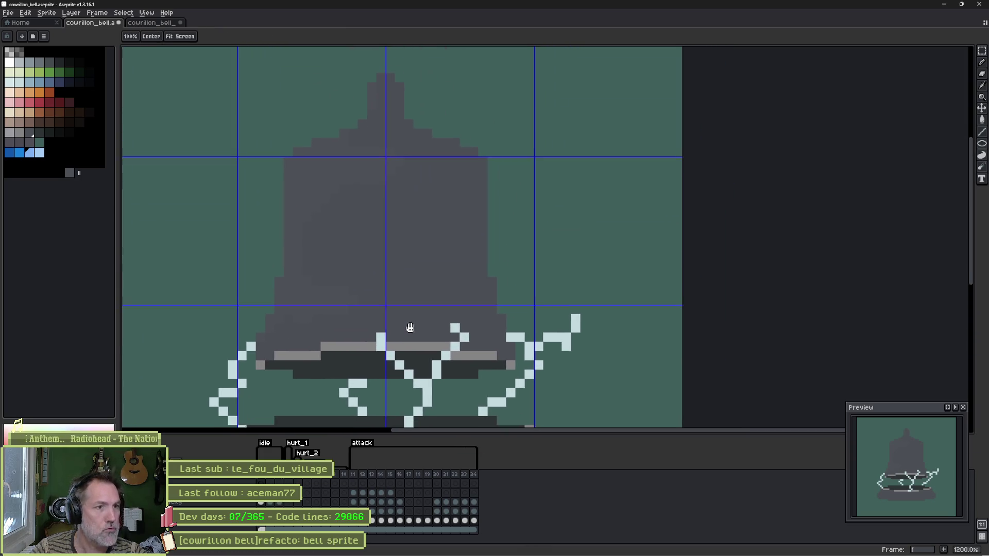
{"action": "key", "text": "i"}
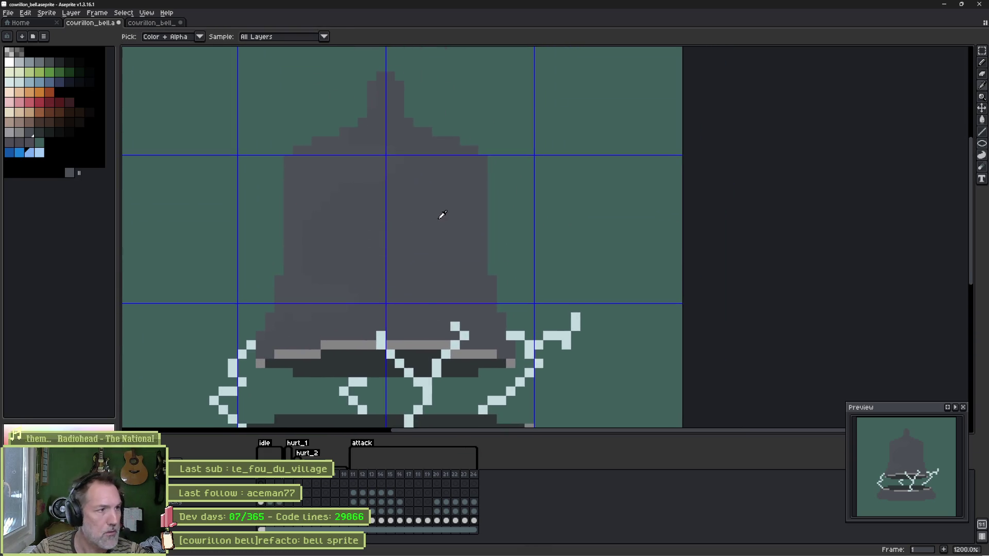
{"action": "key", "text": "b"}
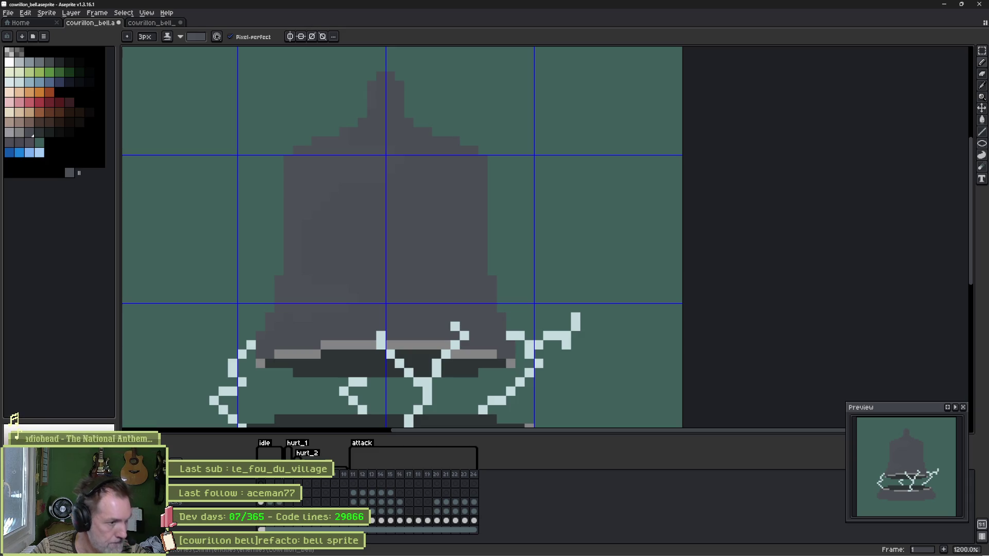
{"action": "key", "text": "i"}
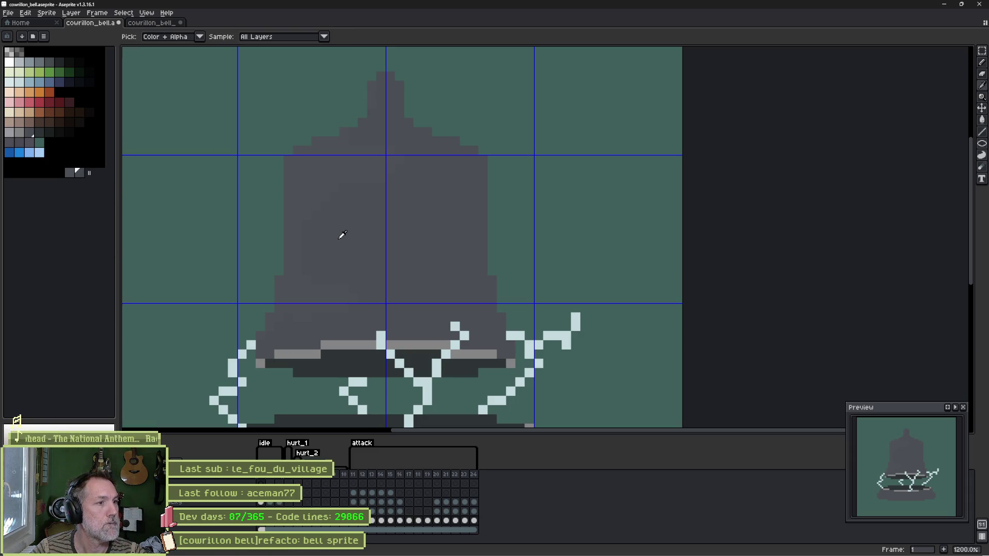
{"action": "key", "text": "b"}
{"action": "right_click", "coordinate": [26, 134]}
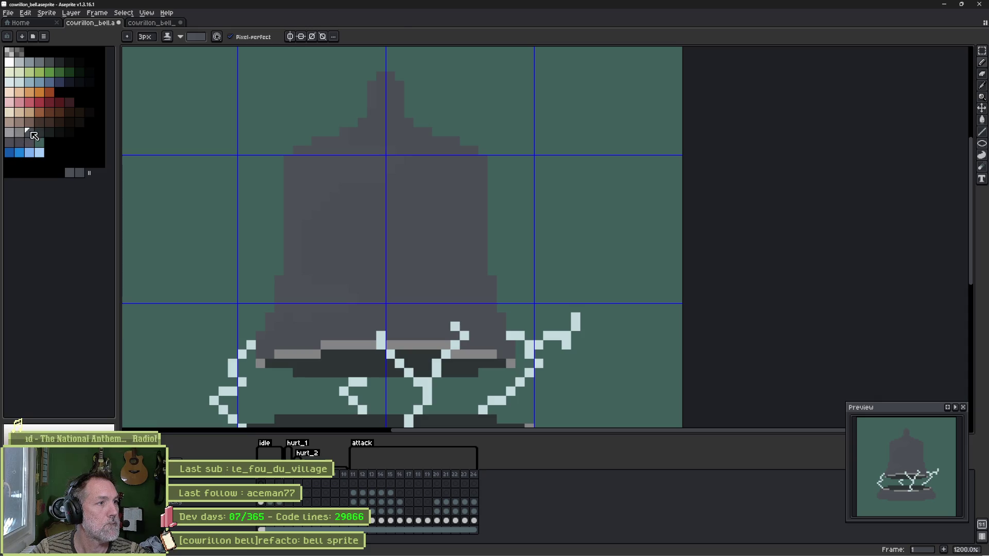
{"action": "key", "text": "x"}
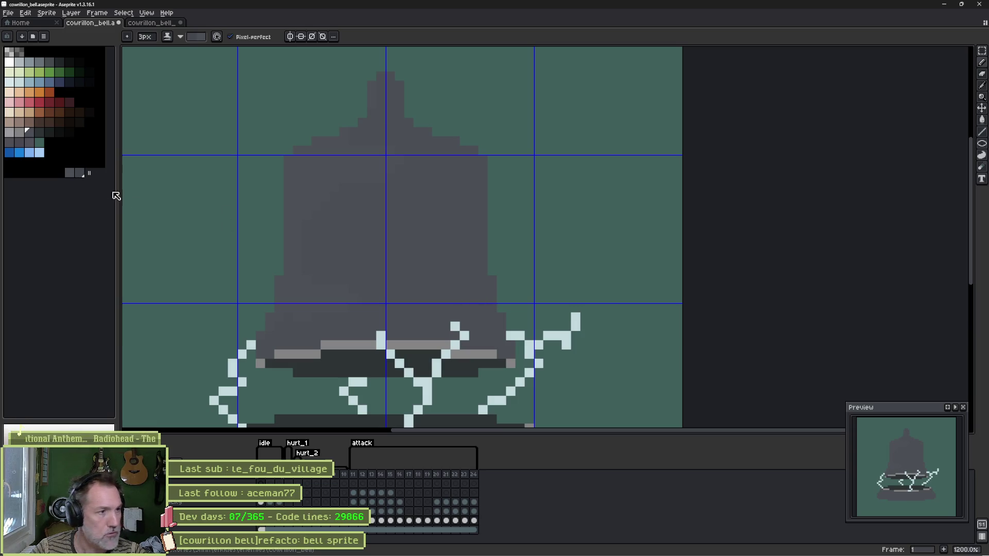
{"action": "left_click", "coordinate": [78, 173]}
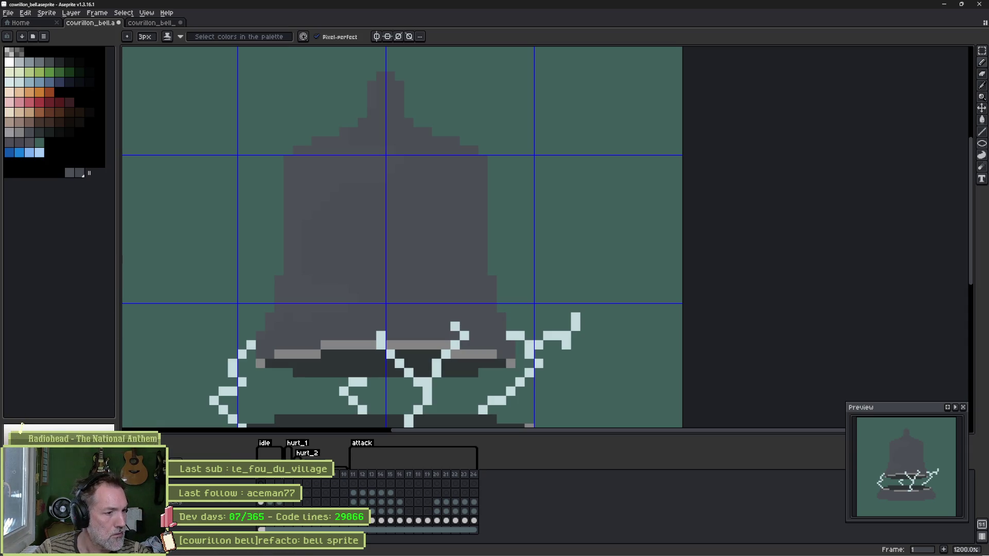
{"action": "key", "text": "i"}
{"action": "key", "text": "b"}
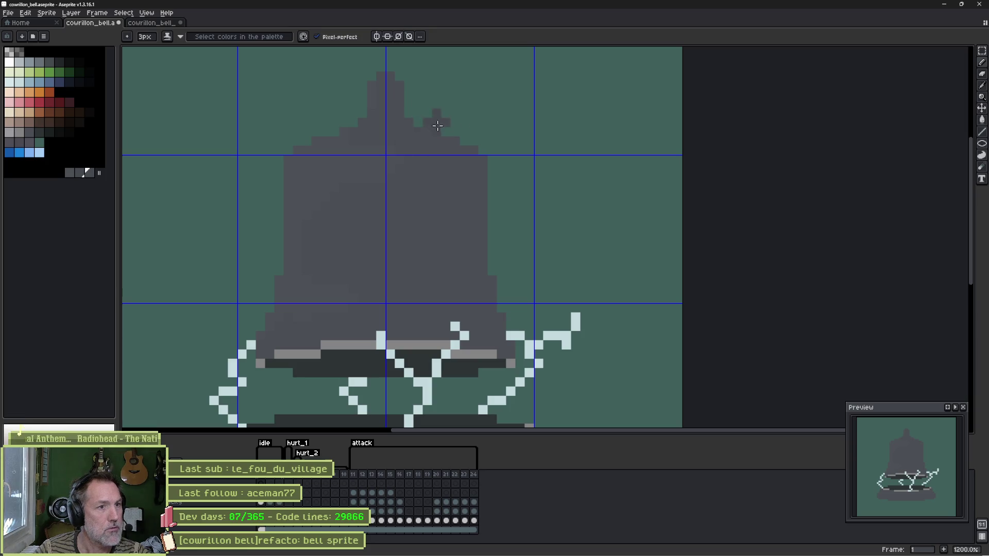
Step: Undo a stray stroke and dot dark grey shading onto the bell's upper right
{"action": "left_click_drag", "start_coordinate": [438, 206], "coordinate": [588, 233]}
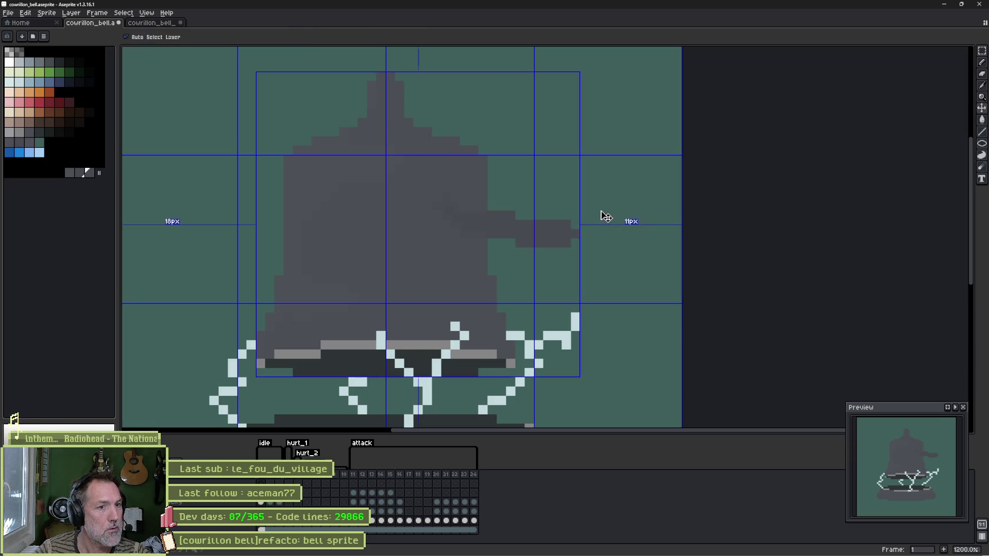
{"action": "key", "text": "ctrl+z"}
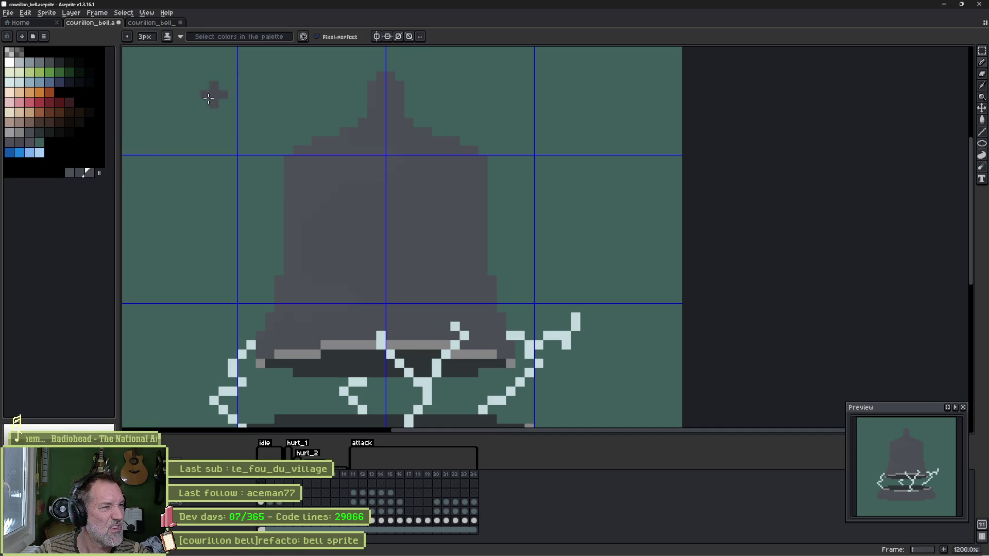
{"action": "left_click", "coordinate": [29, 133]}
{"action": "left_click", "coordinate": [457, 219]}
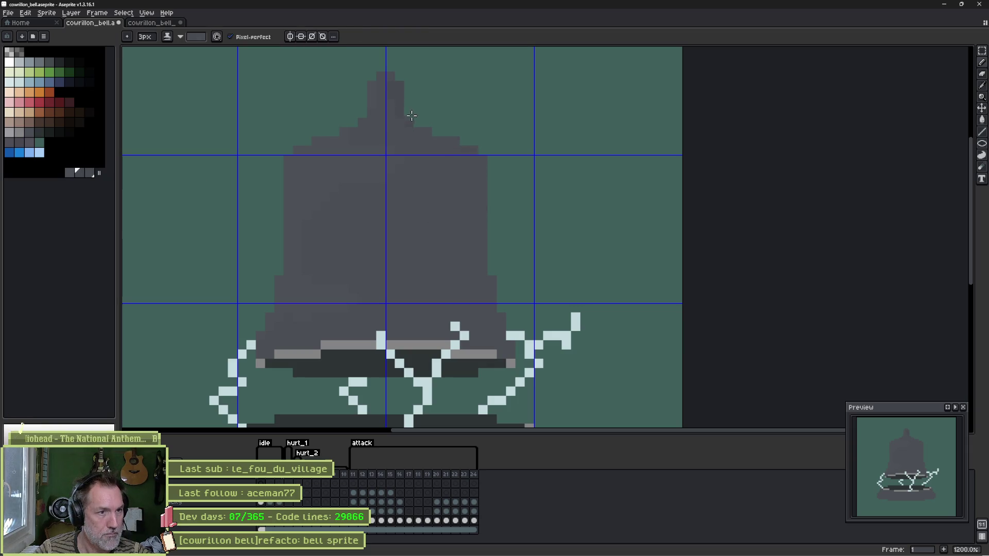
{"action": "key", "text": "minus"}
{"action": "key", "text": "minus"}
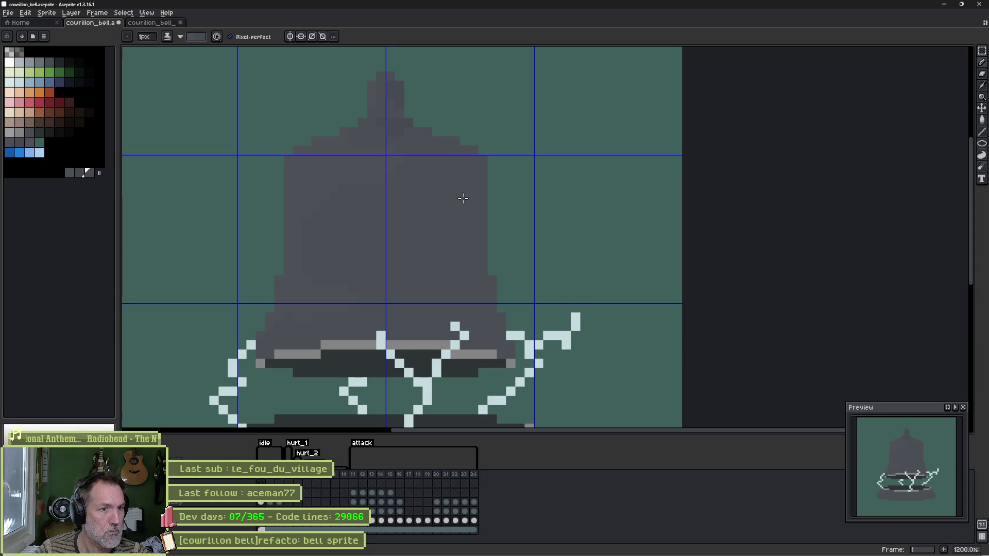
{"action": "key", "text": "plus"}
{"action": "key", "text": "plus"}
{"action": "key", "text": "plus"}
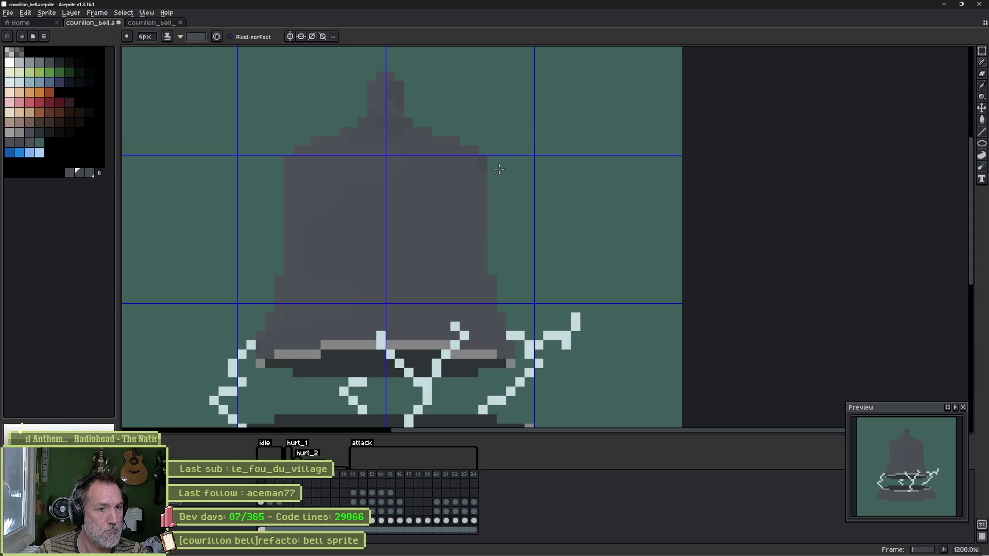
{"action": "key", "text": "minus"}
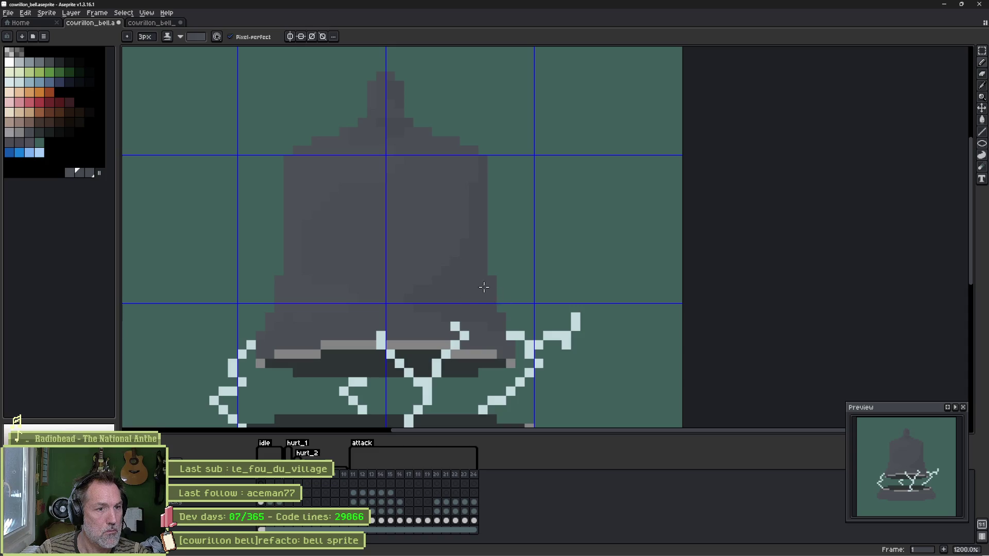
Step: With a 1-pixel brush, sample greys from the bell and palette for further shading
{"action": "scroll", "coordinate": [537, 238], "scroll_direction": "down", "scroll_amount": 5}
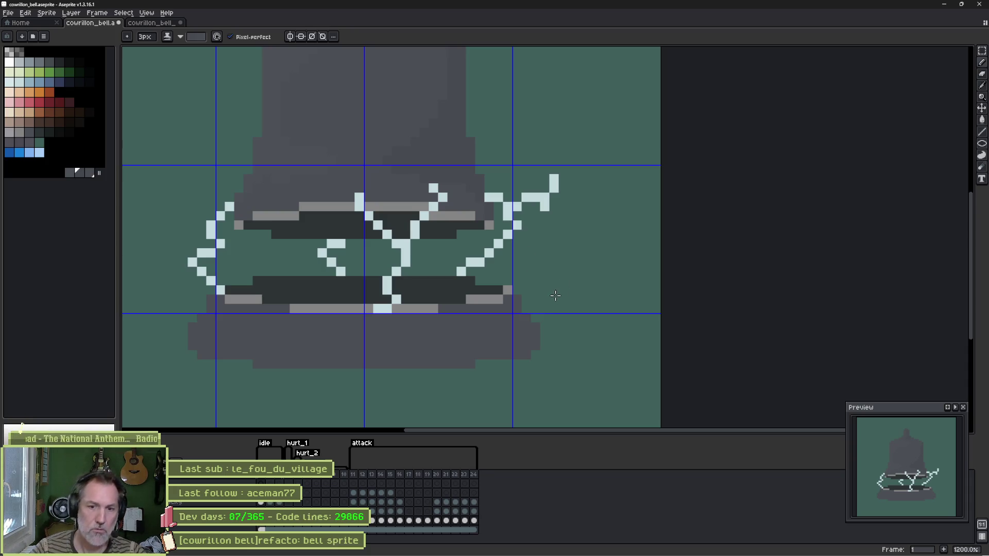
{"action": "scroll", "coordinate": [515, 262], "scroll_direction": "up", "scroll_amount": 5}
{"action": "key", "text": "minus"}
{"action": "key", "text": "minus"}
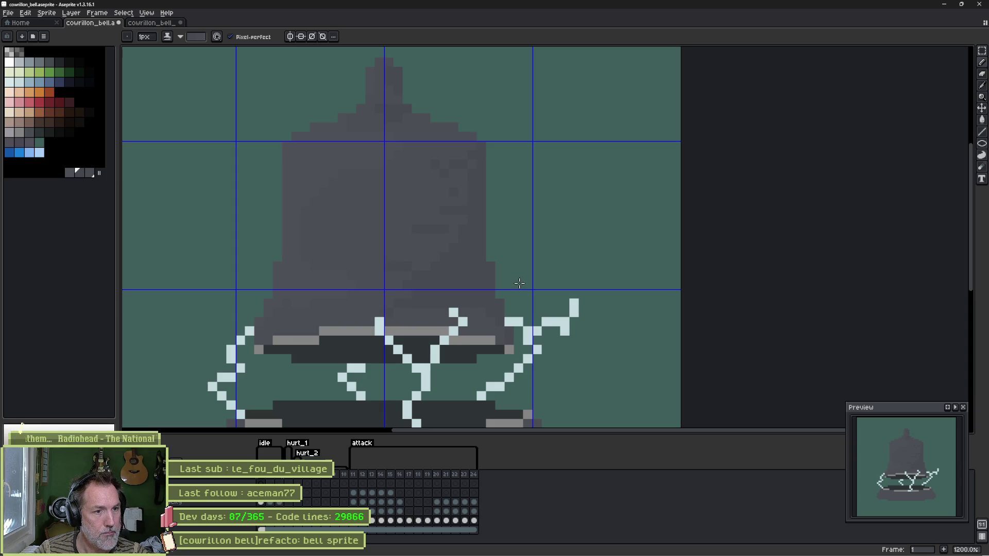
{"action": "key", "text": "i"}
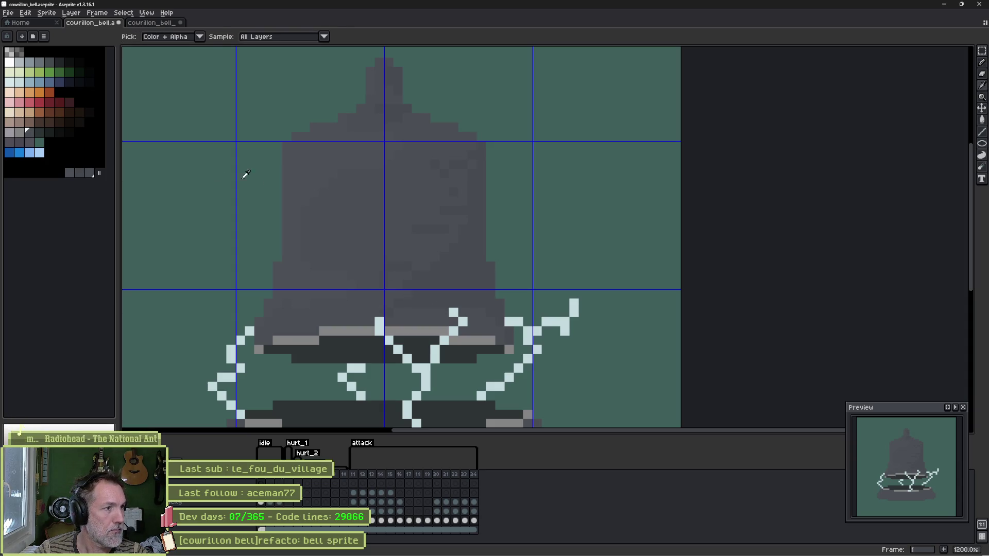
{"action": "key", "text": "b"}
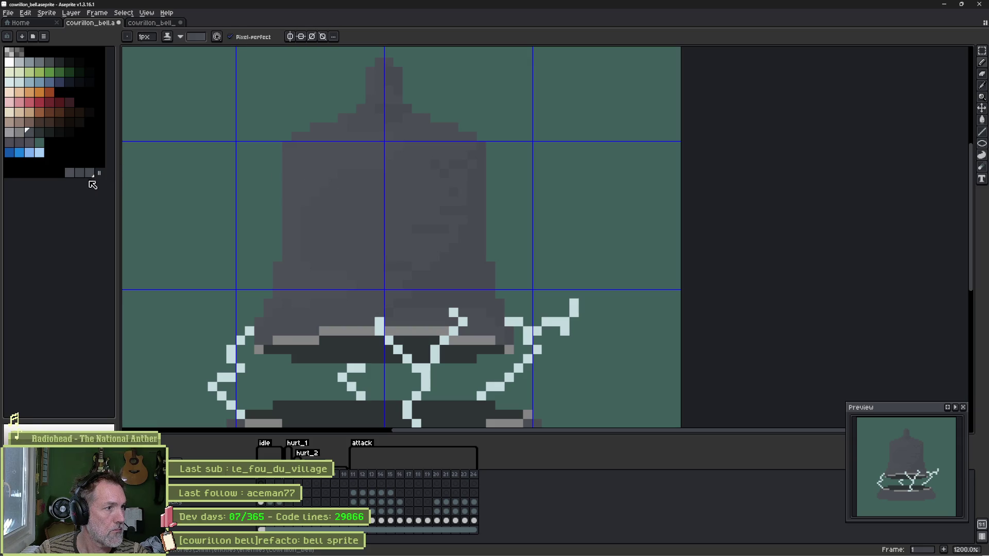
{"action": "key", "text": "x"}
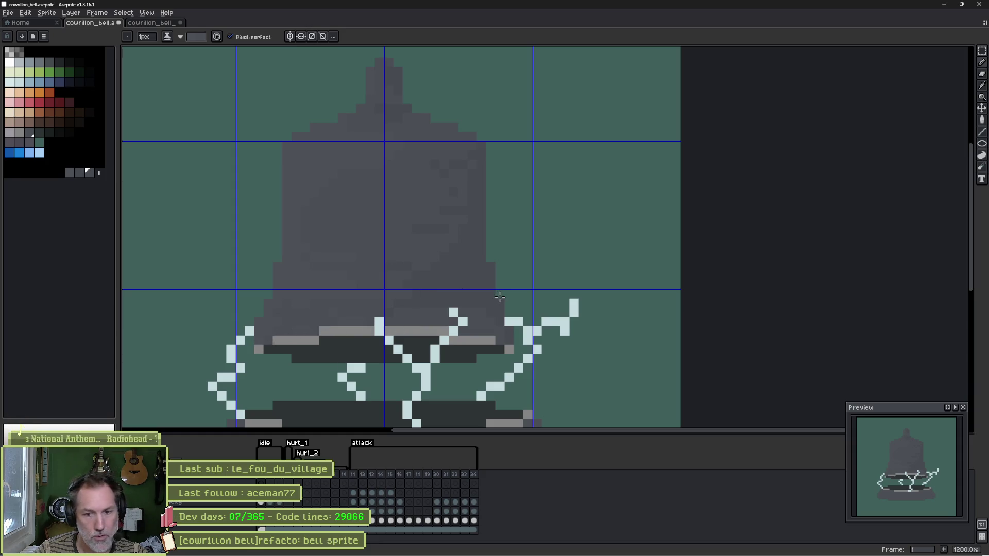
{"action": "left_click", "coordinate": [464, 260], "text": "alt"}
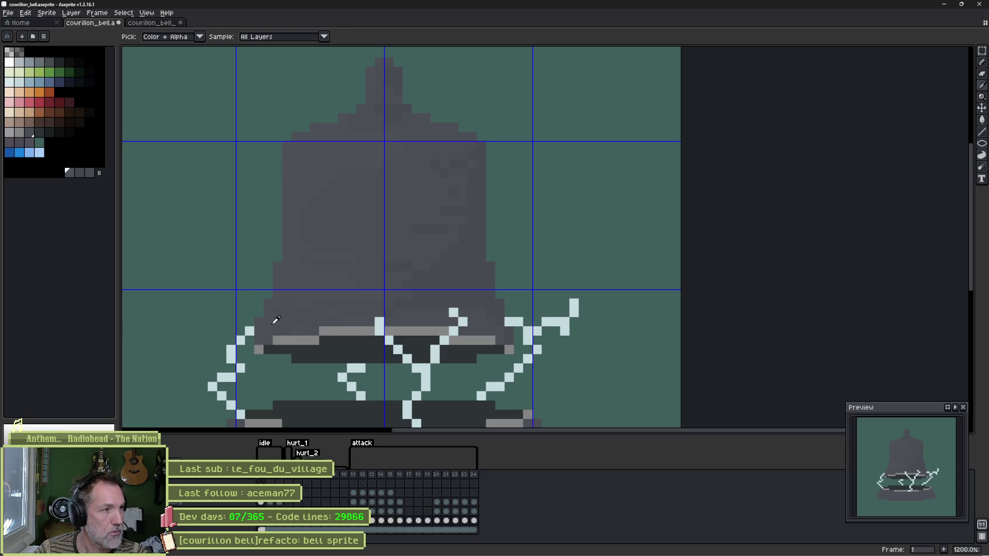
{"action": "left_click", "coordinate": [272, 327], "text": "alt"}
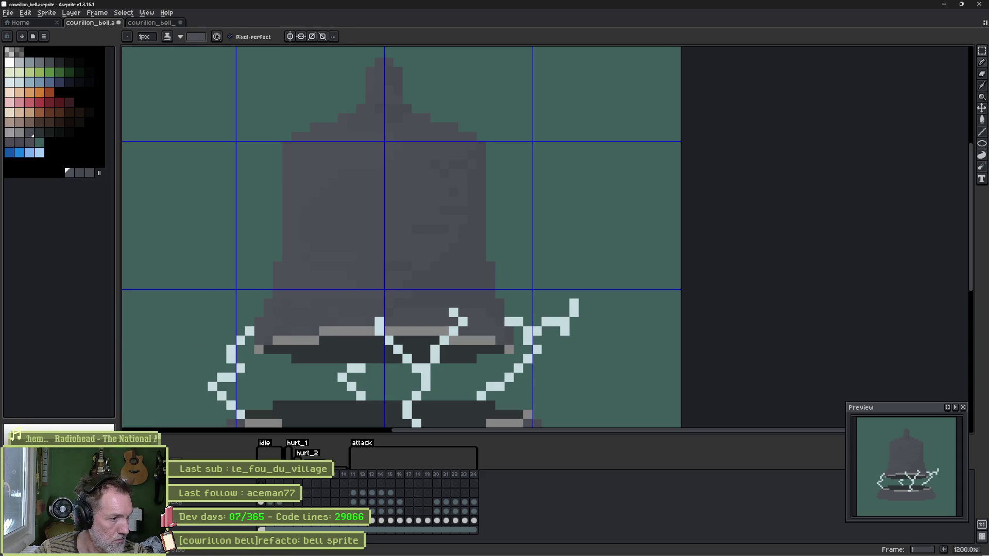
{"action": "key", "text": "g"}
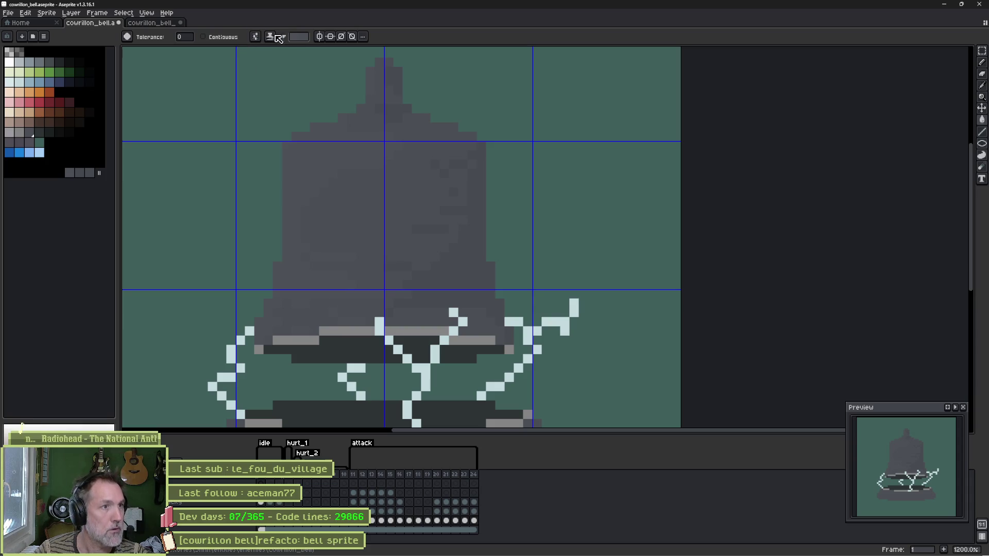
{"action": "left_click_drag", "start_coordinate": [378, 341], "coordinate": [307, 204]}
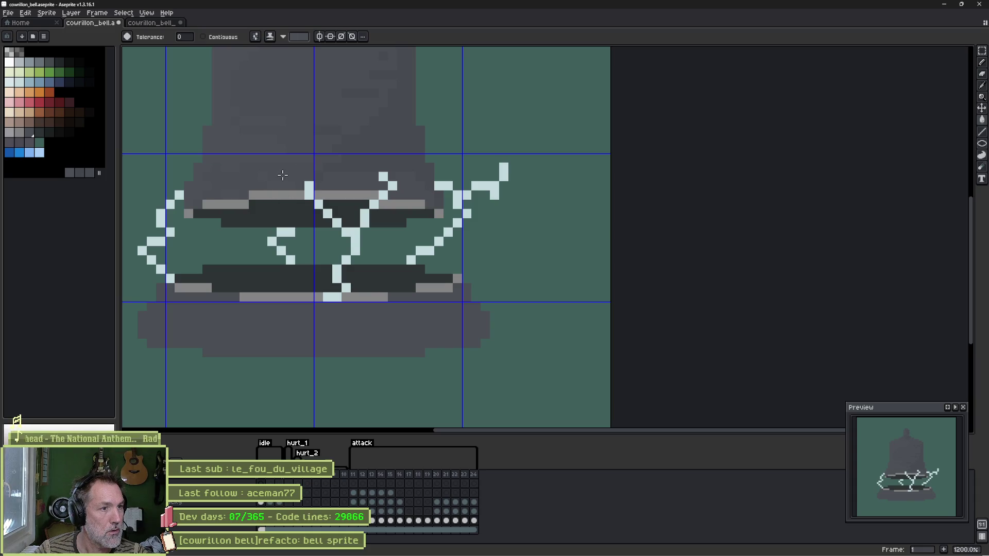
Step: Bucket-fill the light rim stripes with the dark grey sampled from the bell
{"action": "left_click", "coordinate": [245, 143], "text": "alt"}
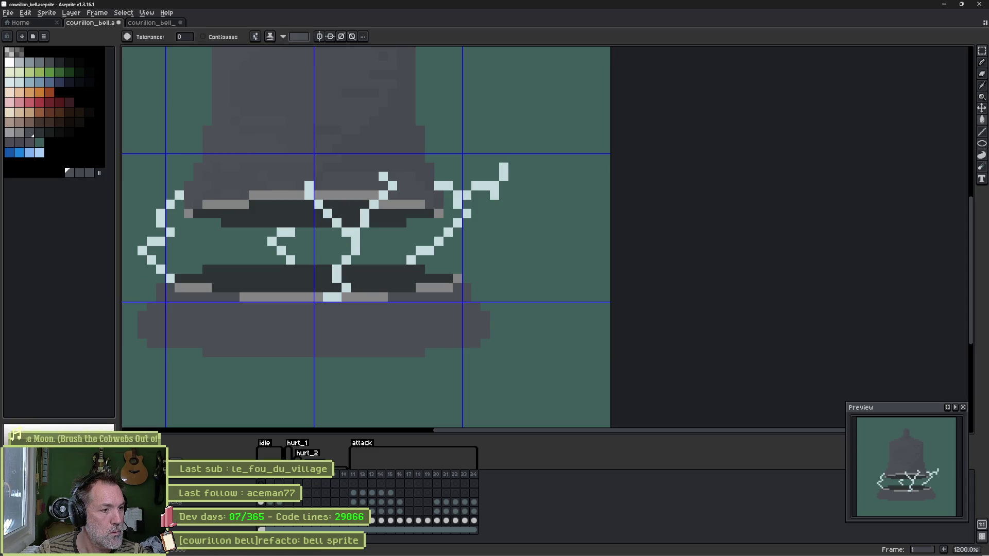
{"action": "left_click", "coordinate": [98, 171]}
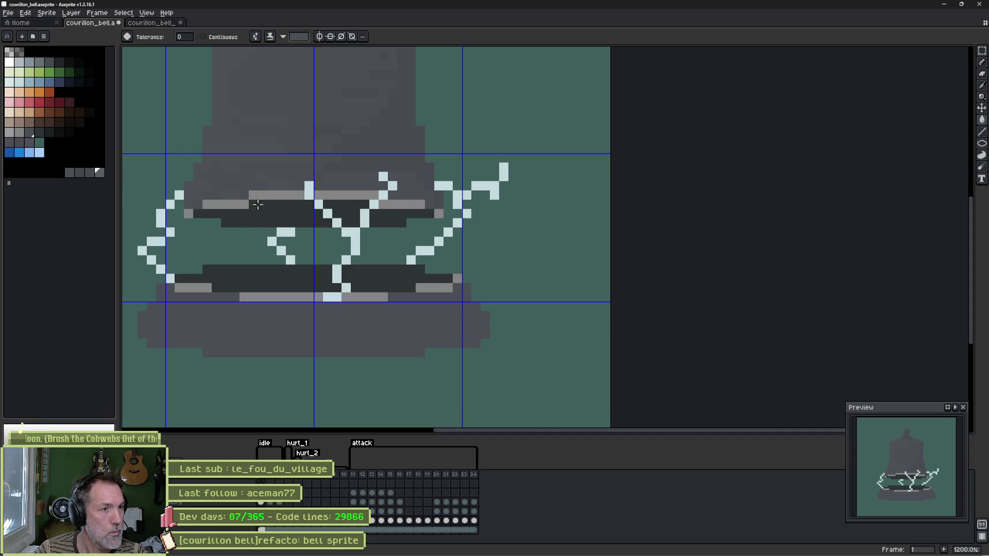
{"action": "key", "text": "b"}
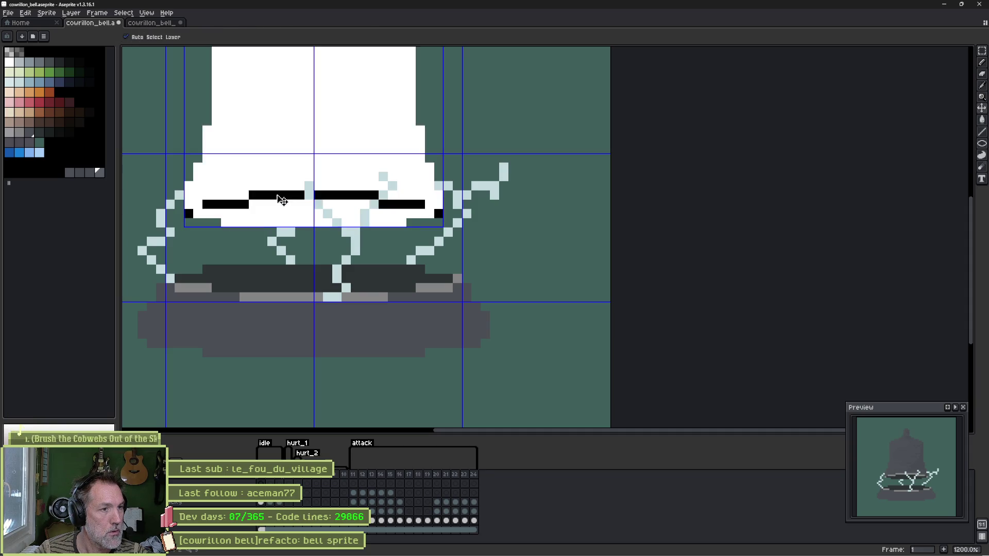
{"action": "key", "text": "g"}
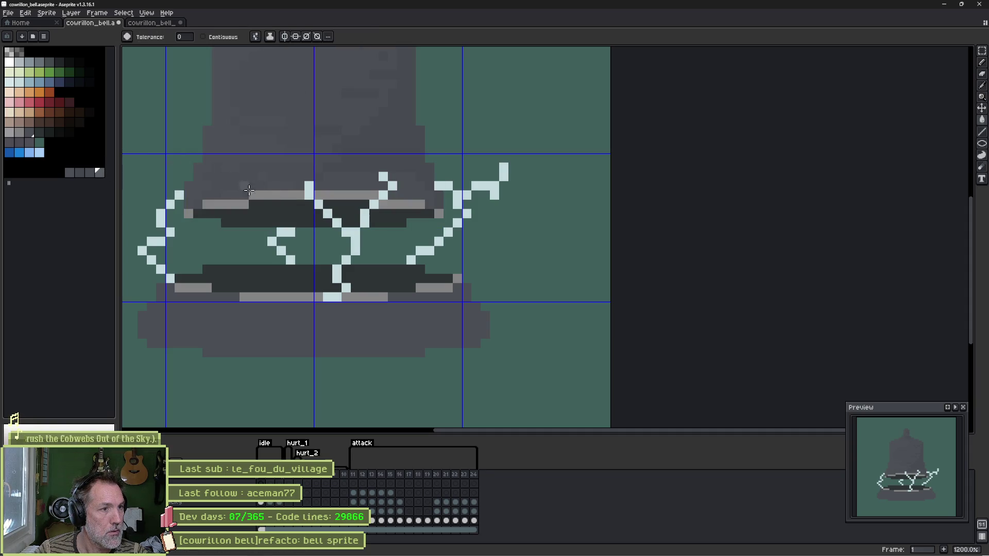
{"action": "left_click", "coordinate": [264, 195]}
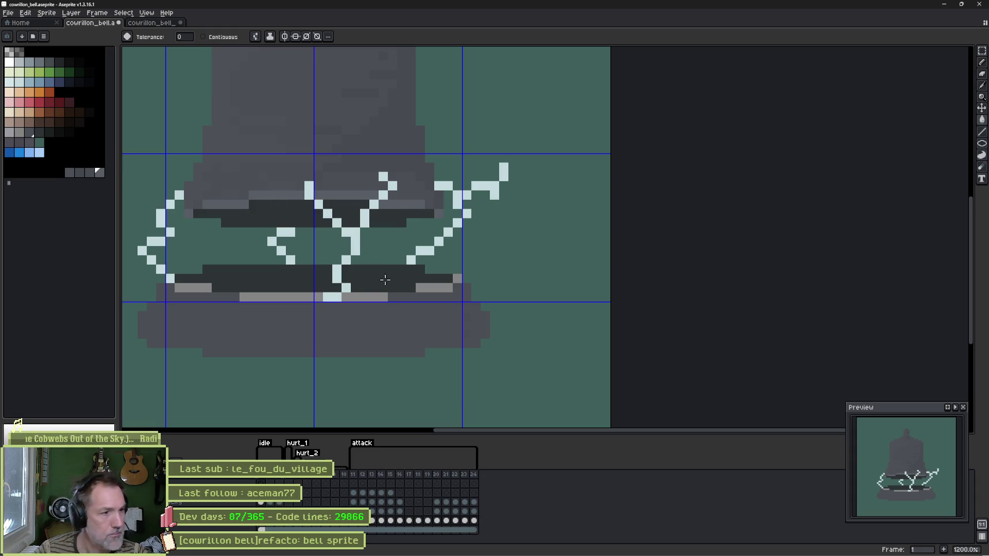
{"action": "scroll", "coordinate": [332, 216], "scroll_direction": "down", "scroll_amount": 3}
{"action": "left_click_drag", "start_coordinate": [340, 190], "coordinate": [344, 232]}
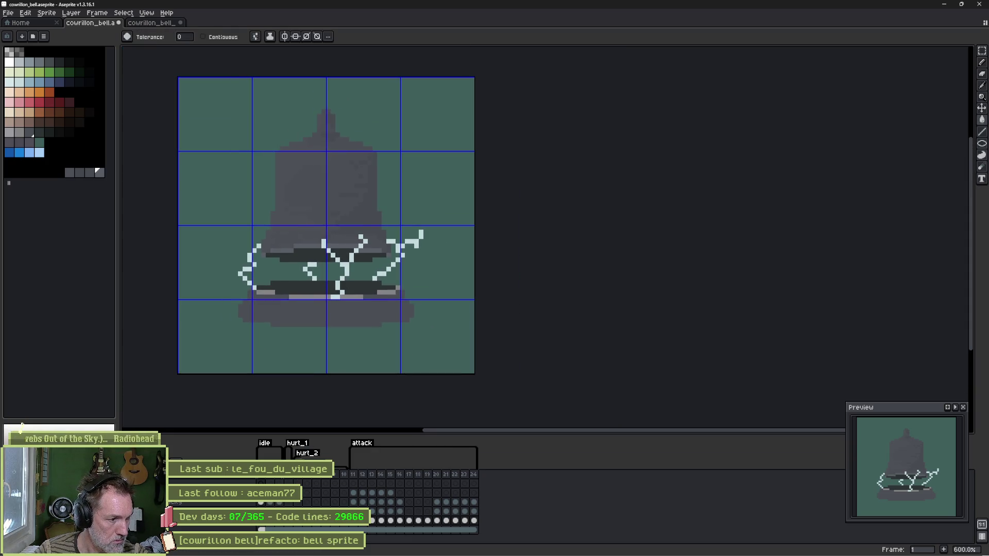
Step: Review frames 2, 3 and 11 through 17, undoing two accidental frame copies
{"action": "left_click", "coordinate": [272, 527]}
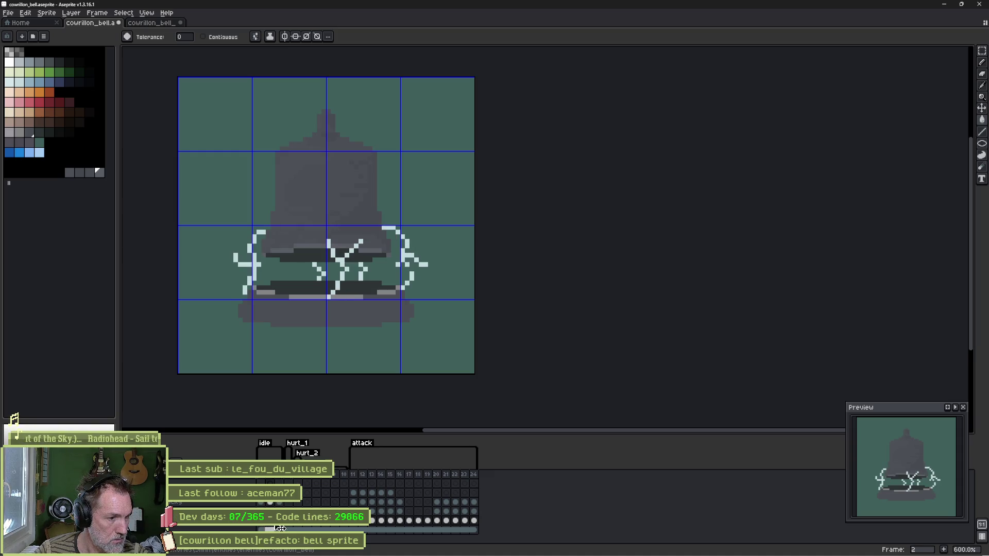
{"action": "left_click", "coordinate": [281, 525]}
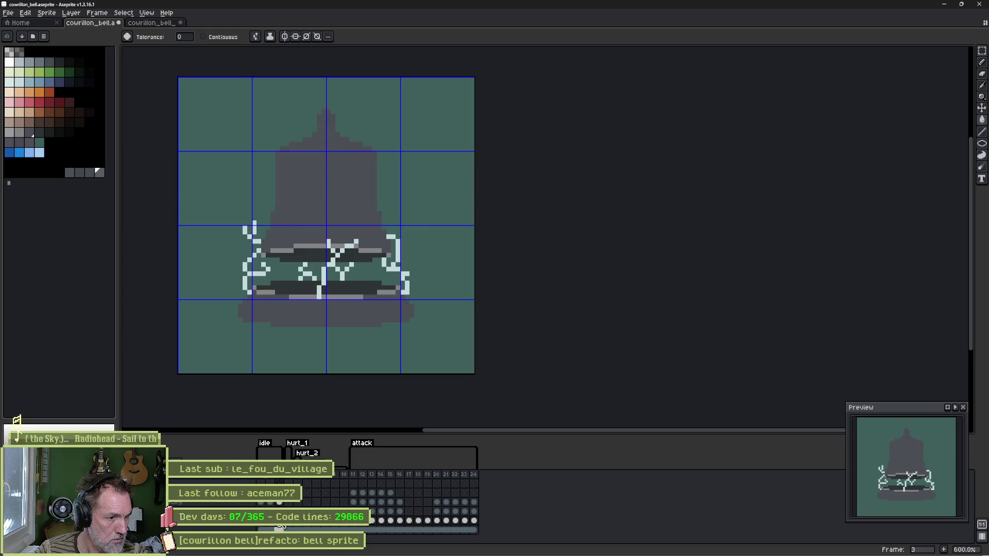
{"action": "left_click", "coordinate": [354, 526]}
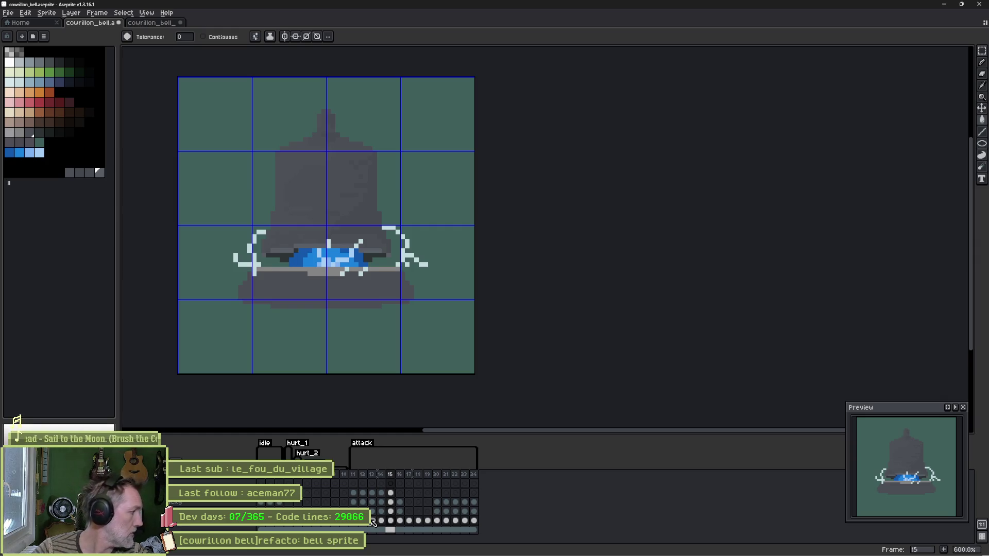
{"action": "key", "text": "ctrl+z"}
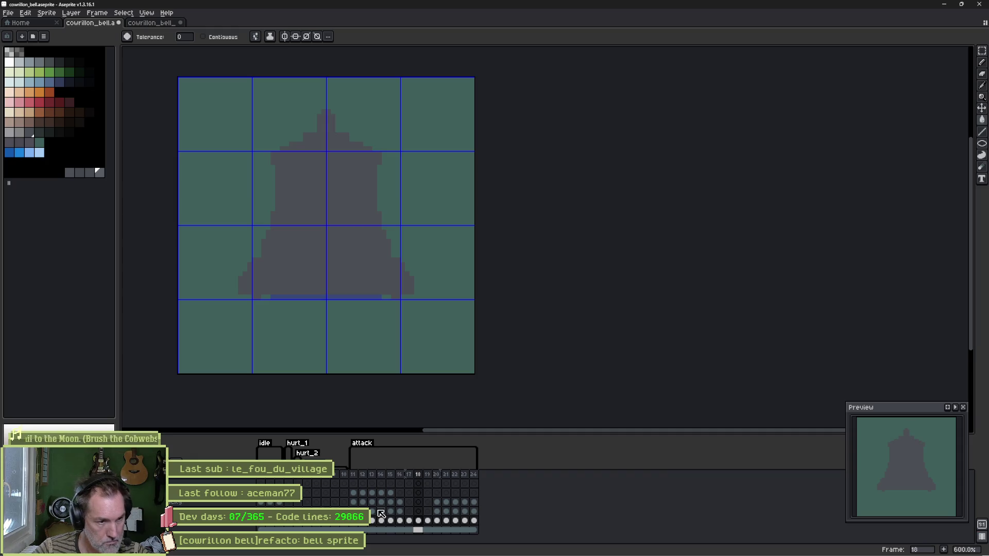
{"action": "left_click", "coordinate": [382, 521]}
{"action": "left_click_drag", "start_coordinate": [386, 524], "coordinate": [402, 522]}
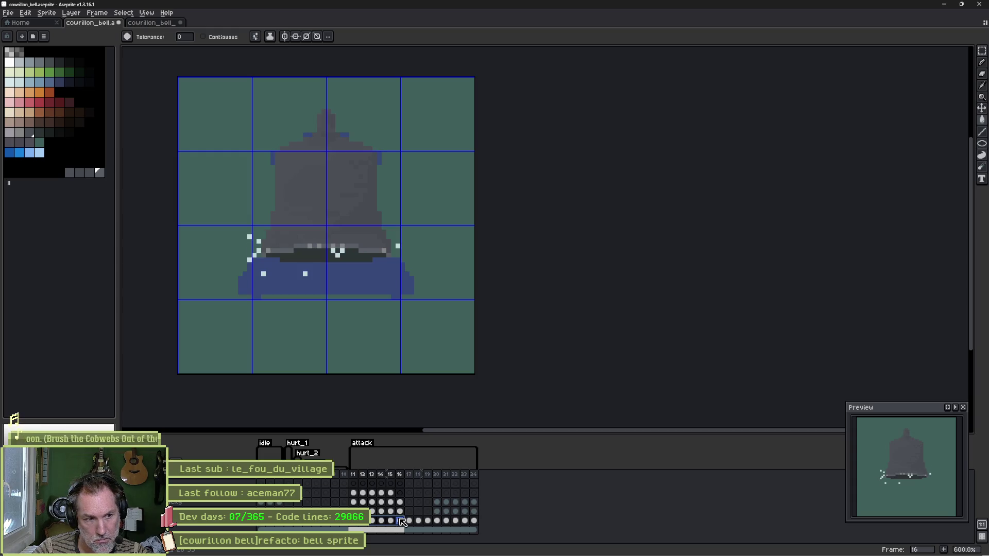
{"action": "mouse_move", "coordinate": [399, 475]}
{"action": "left_mouse_down"}
{"action": "mouse_move", "coordinate": [375, 475]}
{"action": "mouse_move", "coordinate": [435, 478]}
{"action": "mouse_move", "coordinate": [409, 482]}
{"action": "left_mouse_up"}
{"action": "key", "text": "ctrl+z"}
{"action": "key", "text": "Left"}
{"action": "key", "text": "Left"}
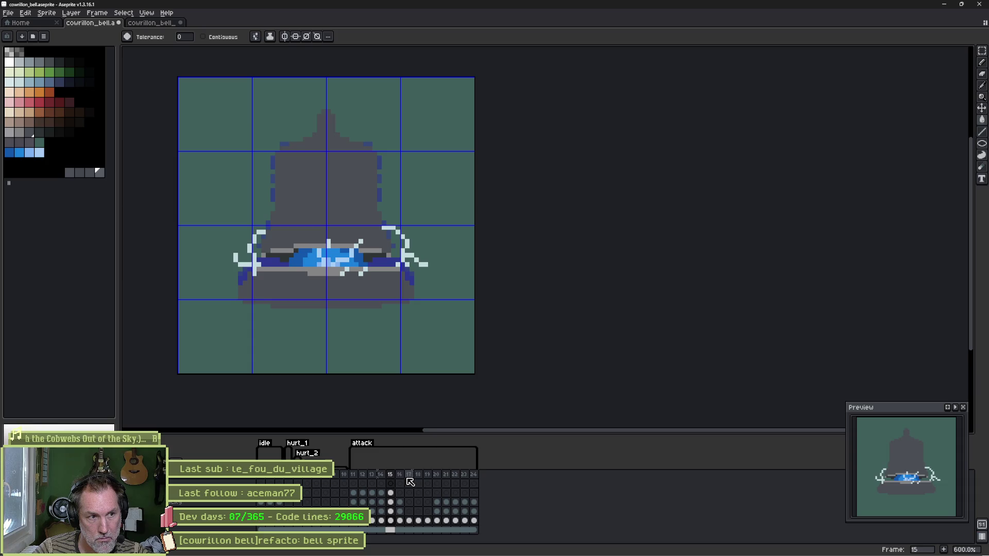
{"action": "key", "text": "Left"}
{"action": "left_click_drag", "start_coordinate": [354, 475], "coordinate": [484, 481]}
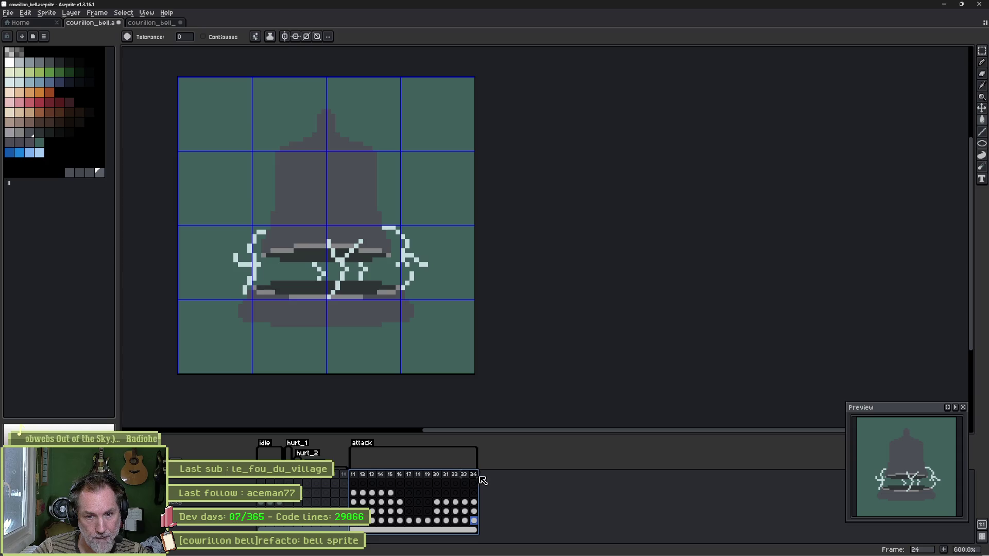
Step: Save, go to frame 1, and pick the bell body's grey, moving its swatch beside the greys
{"action": "key", "text": "ctrl+s"}
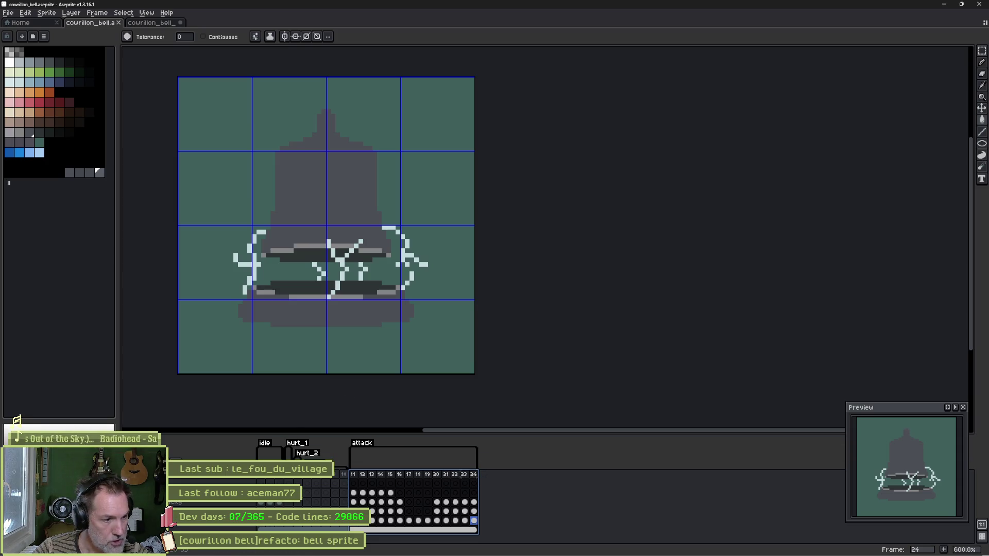
{"action": "key", "text": "Home"}
{"action": "left_click_drag", "start_coordinate": [321, 313], "coordinate": [373, 318]}
{"action": "key", "text": "i"}
{"action": "left_click", "coordinate": [342, 171]}
{"action": "key", "text": "b"}
{"action": "left_click", "coordinate": [30, 142]}
{"action": "mouse_move", "coordinate": [29, 142]}
{"action": "left_mouse_down"}
{"action": "mouse_move", "coordinate": [72, 178]}
{"action": "mouse_move", "coordinate": [60, 175]}
{"action": "left_mouse_up"}
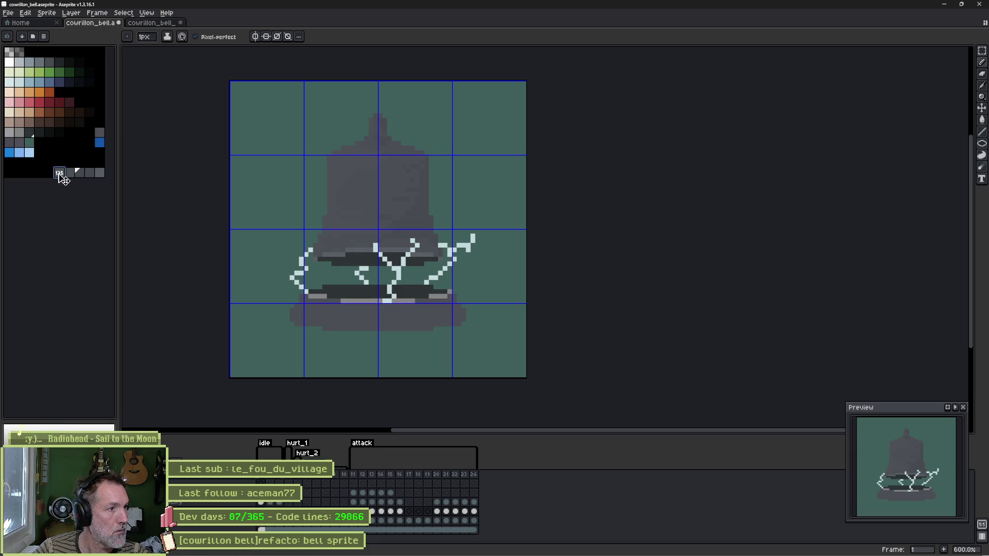
Step: Pick a palette grey, clear the selection, and try a dark-grey fill on the rim highlights, then undo it
{"action": "left_click", "coordinate": [80, 176], "text": "shift"}
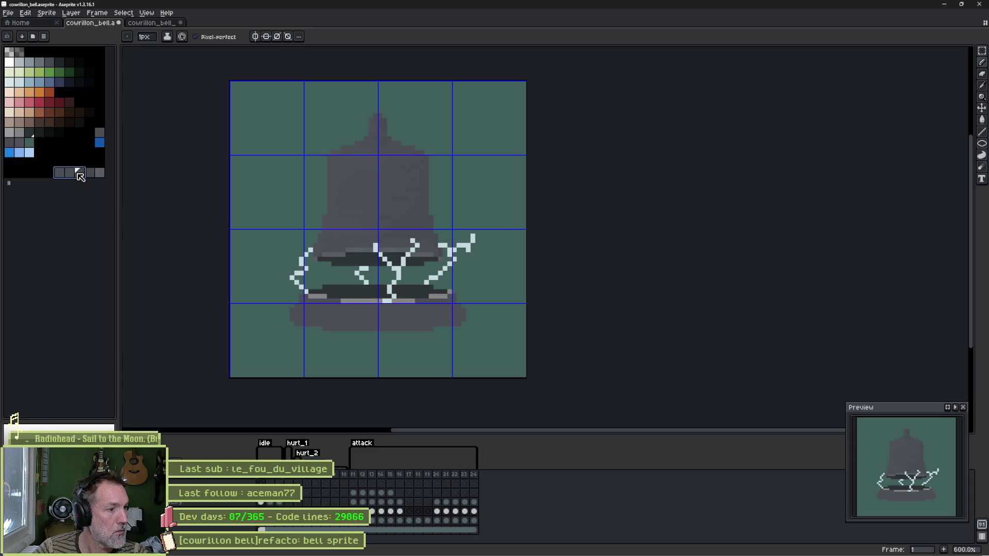
{"action": "left_click", "coordinate": [67, 177]}
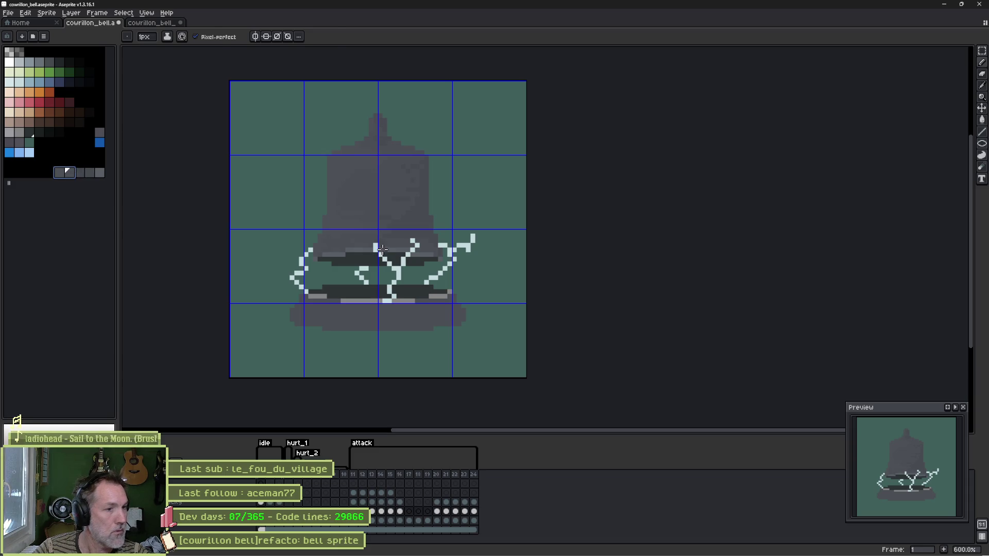
{"action": "scroll", "coordinate": [324, 323], "scroll_direction": "up", "scroll_amount": 1}
{"action": "scroll", "coordinate": [325, 323], "scroll_direction": "up", "scroll_amount": 1}
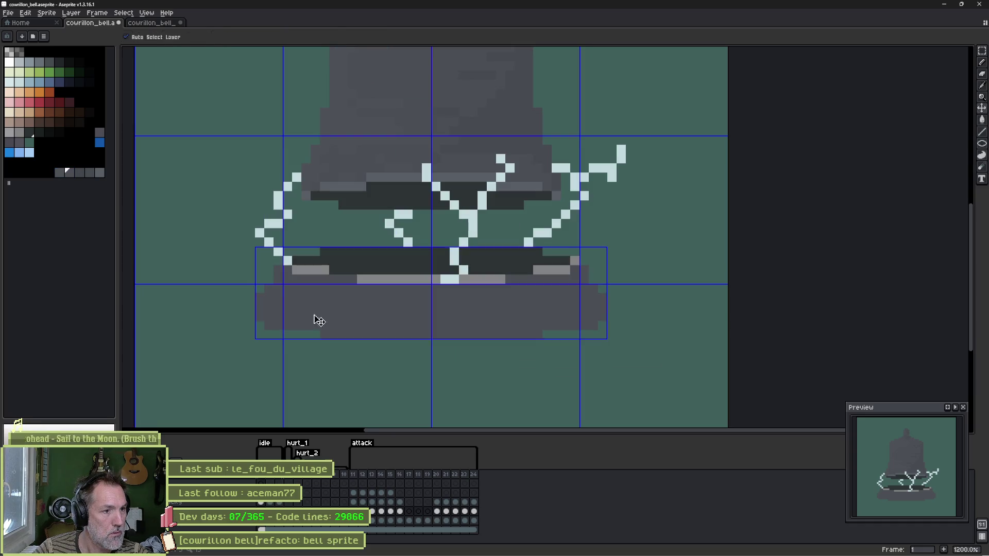
{"action": "key", "text": "ctrl+d"}
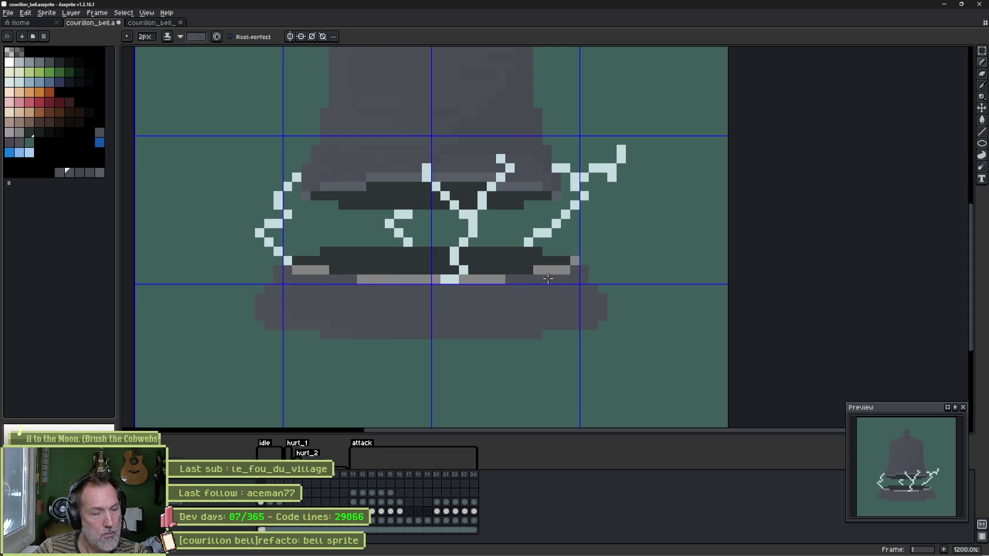
{"action": "key", "text": "g"}
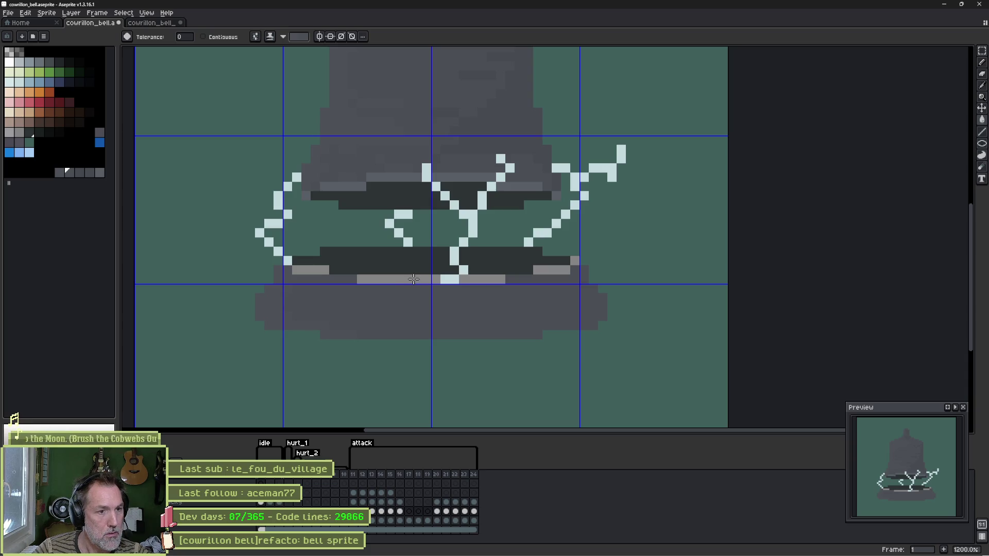
{"action": "left_click", "coordinate": [414, 279]}
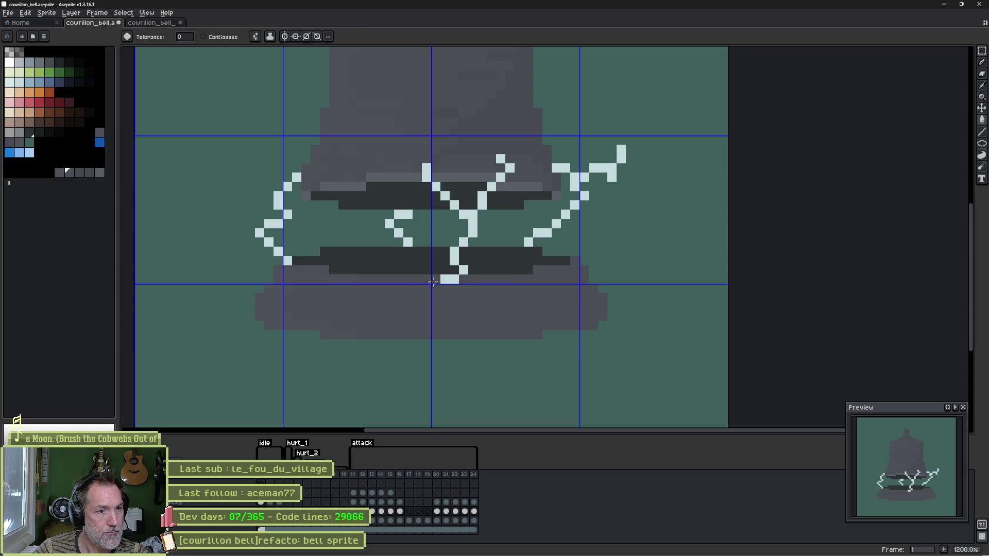
{"action": "key", "text": "ctrl+z"}
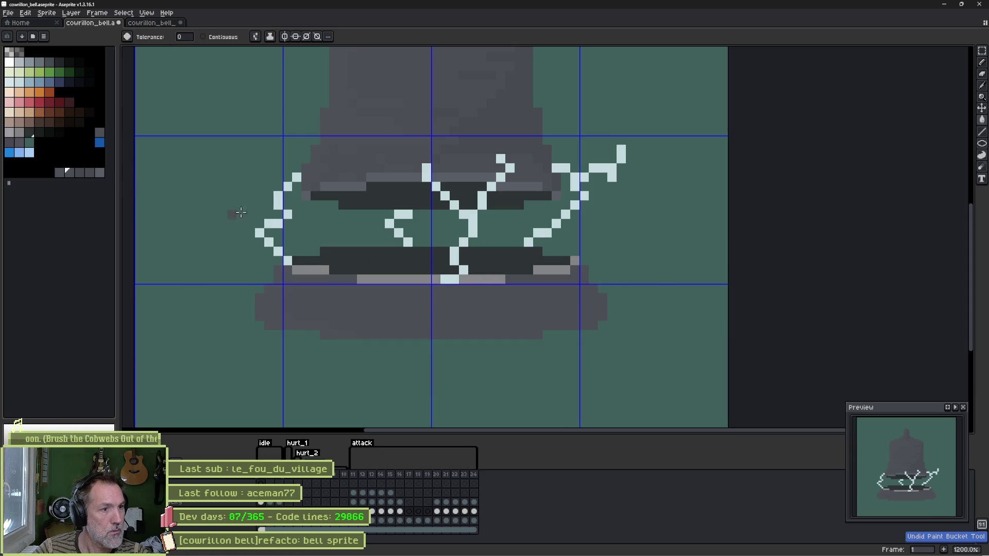
Step: Fill the lower rim's light-grey highlights with a medium grey sampled from the bell
{"action": "key", "text": "i"}
{"action": "left_click", "coordinate": [354, 181]}
{"action": "key", "text": "g"}
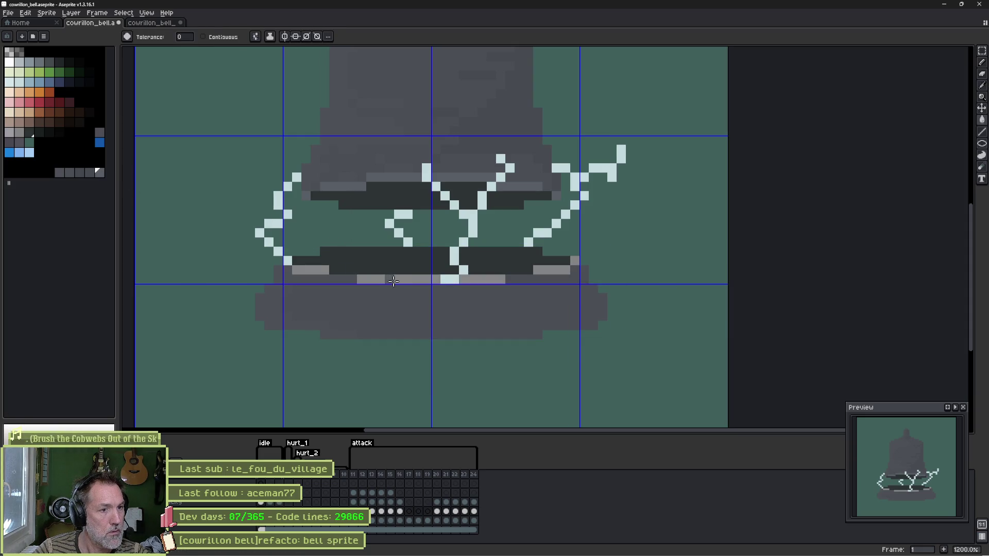
{"action": "left_click", "coordinate": [394, 279]}
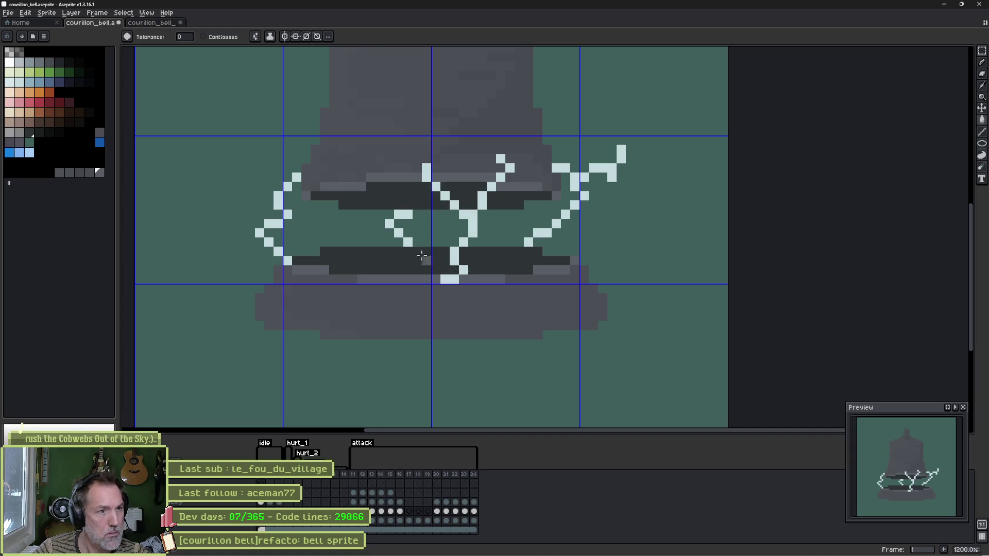
{"action": "key", "text": "b"}
{"action": "key", "text": "i"}
{"action": "left_click", "coordinate": [308, 297]}
Step: Put the Pencil in shading mode and frame the band above the bell's lower rim
{"action": "key", "text": "b"}
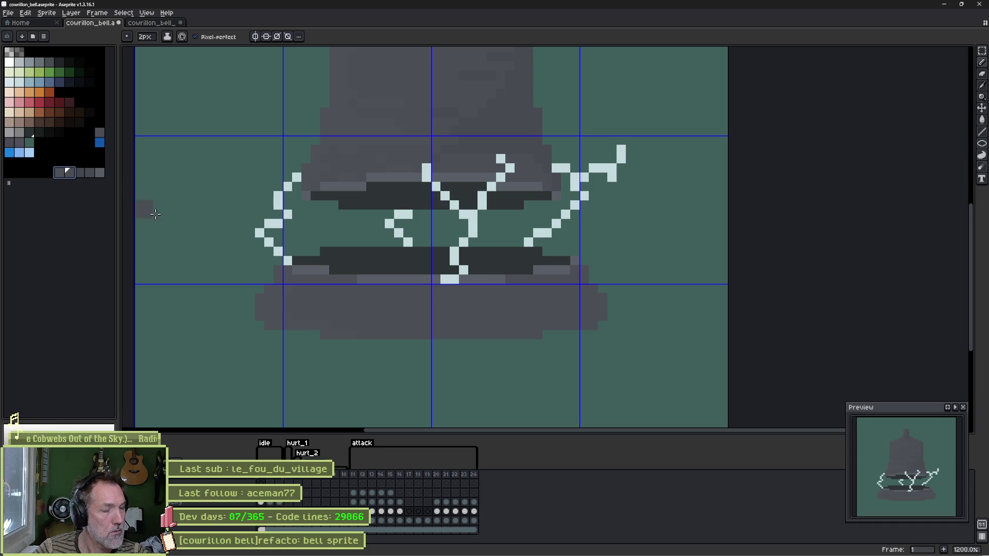
{"action": "key", "text": "s"}
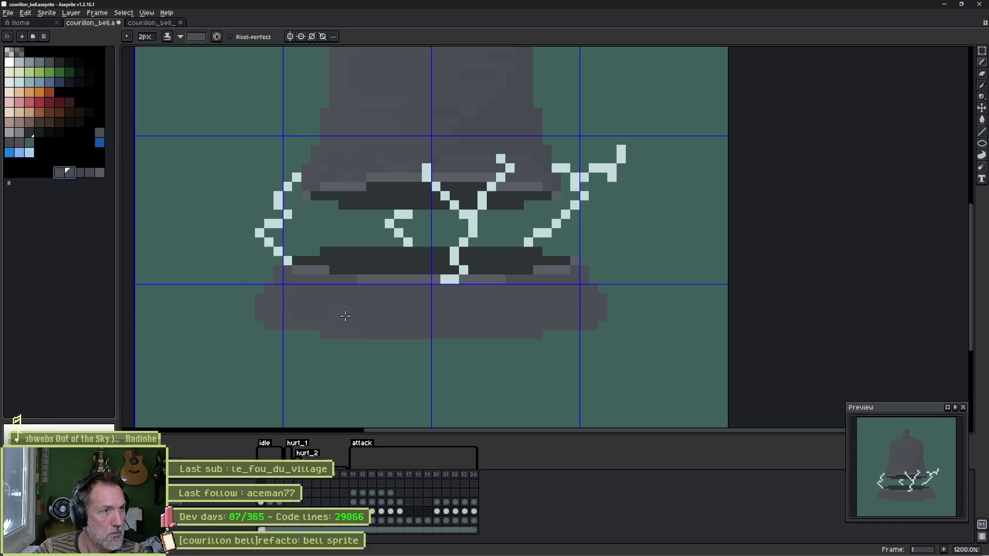
{"action": "scroll", "coordinate": [317, 306], "scroll_direction": "down", "scroll_amount": 1}
{"action": "scroll", "coordinate": [309, 299], "scroll_direction": "up", "scroll_amount": 2}
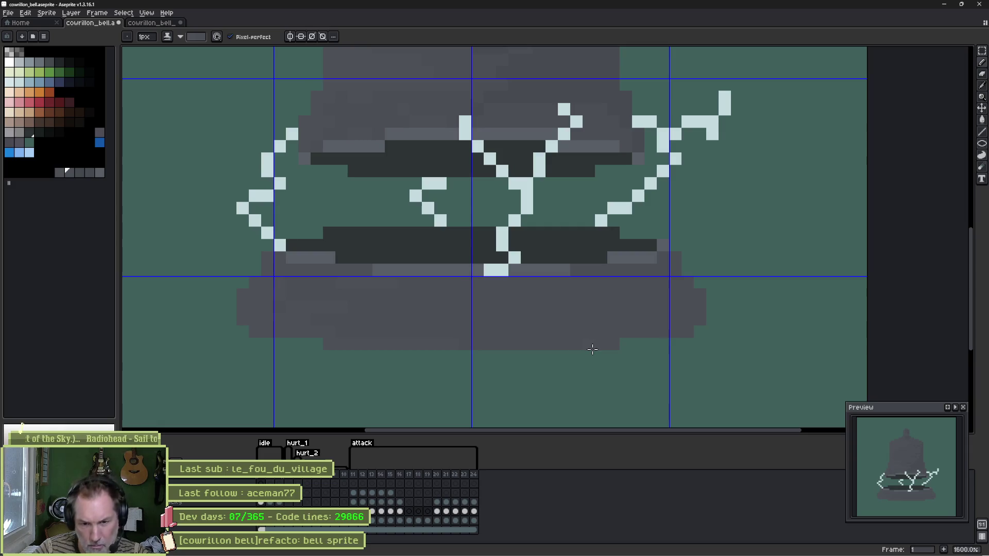
{"action": "left_click_drag", "start_coordinate": [614, 346], "coordinate": [555, 369]}
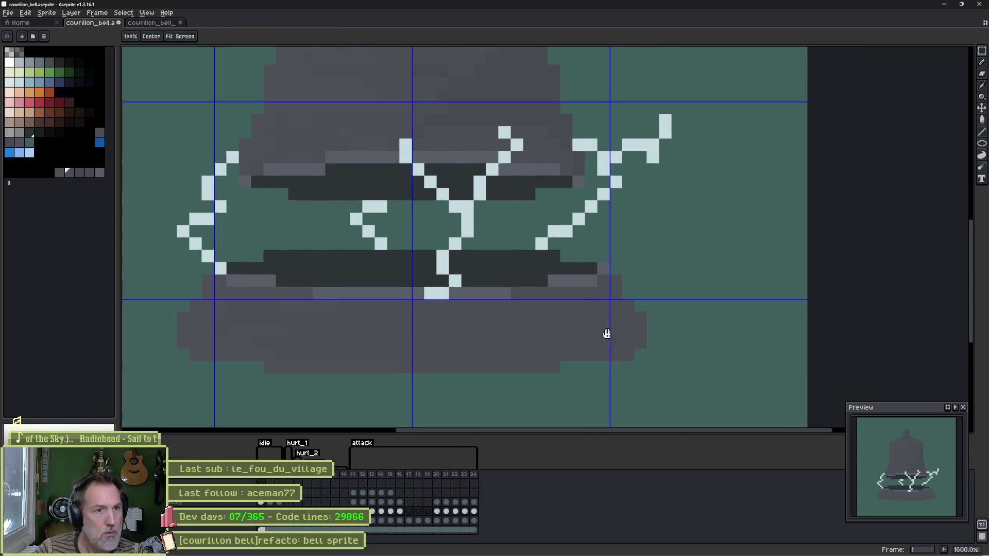
Step: Load shading greys: dark grey as secondary, a grey sampled from the bell body, another palette grey
{"action": "key", "text": "x"}
{"action": "right_click", "coordinate": [77, 174]}
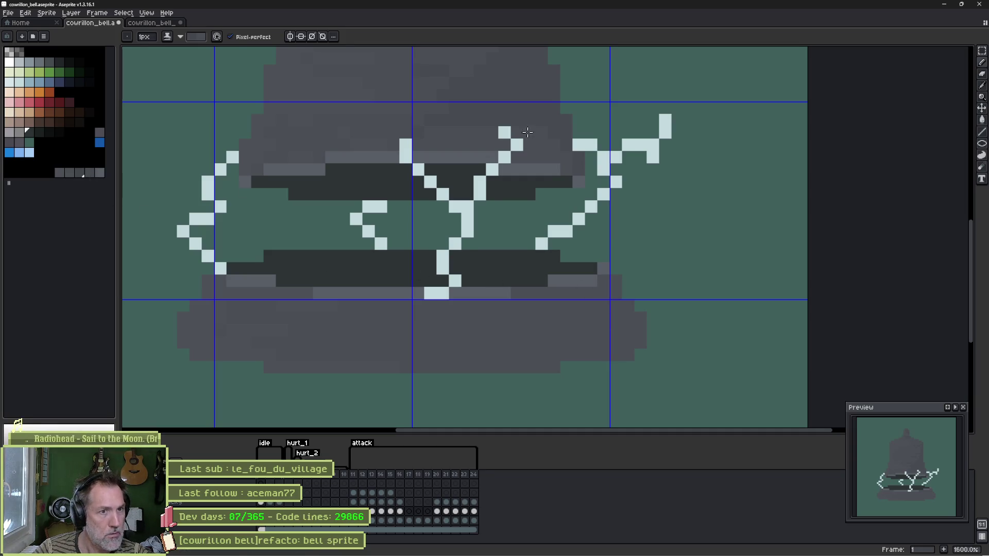
{"action": "key", "text": "i"}
{"action": "left_click", "coordinate": [496, 84]}
{"action": "key", "text": "b"}
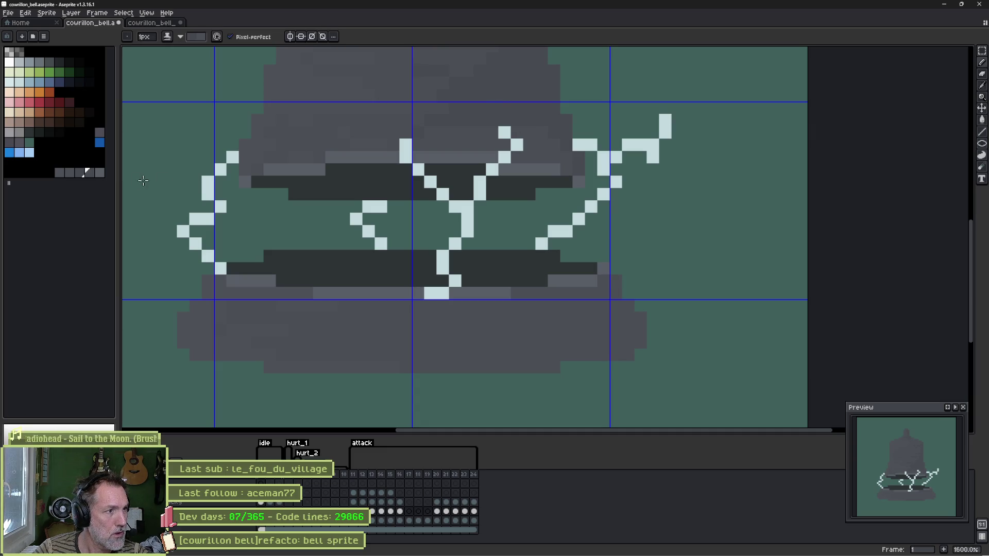
{"action": "left_click", "coordinate": [81, 175]}
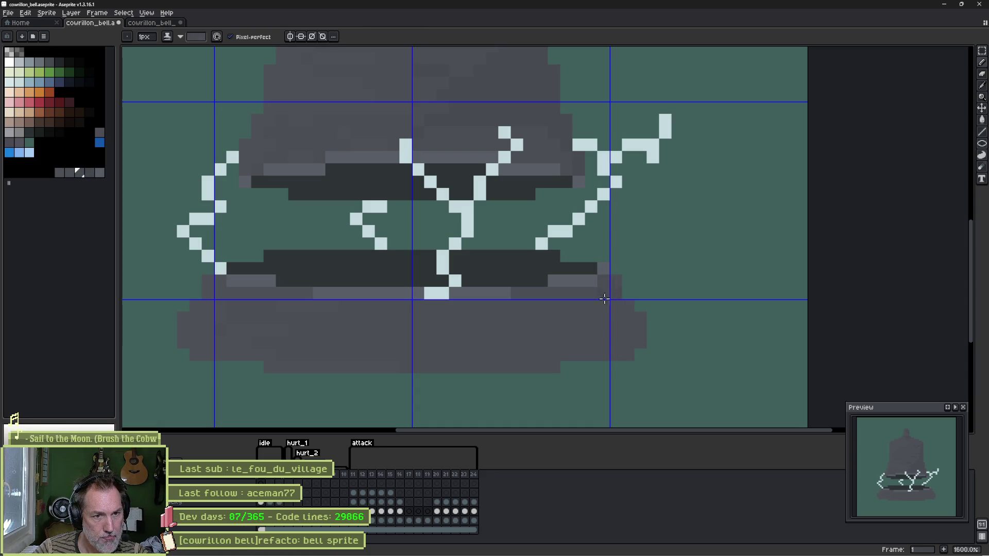
Step: Keep a 1 px brush and use the band's dark grey, stepped one shade along the palette
{"action": "key", "text": "plus"}
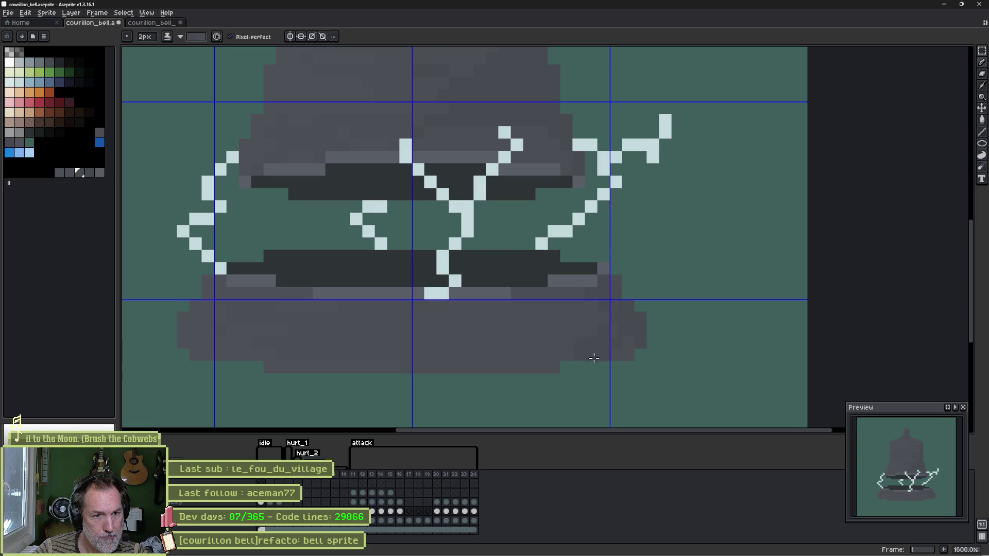
{"action": "key", "text": "minus"}
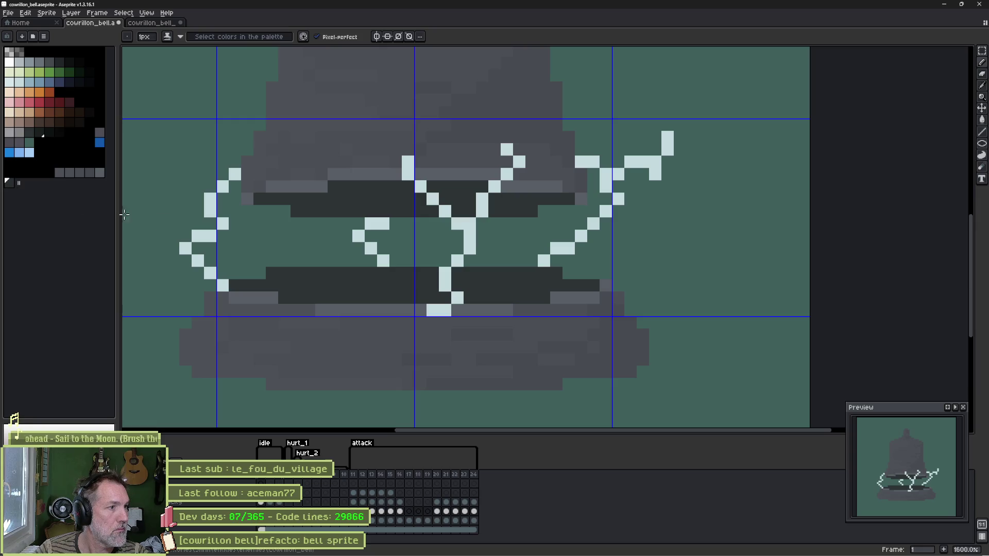
{"action": "key", "text": "i"}
{"action": "left_click", "coordinate": [267, 273]}
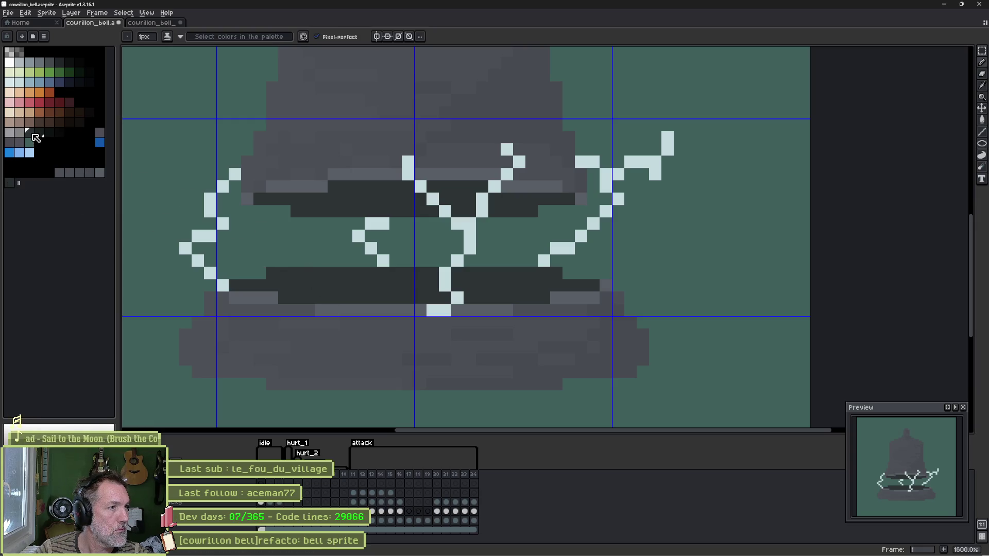
{"action": "key", "text": "b"}
{"action": "key", "text": "]"}
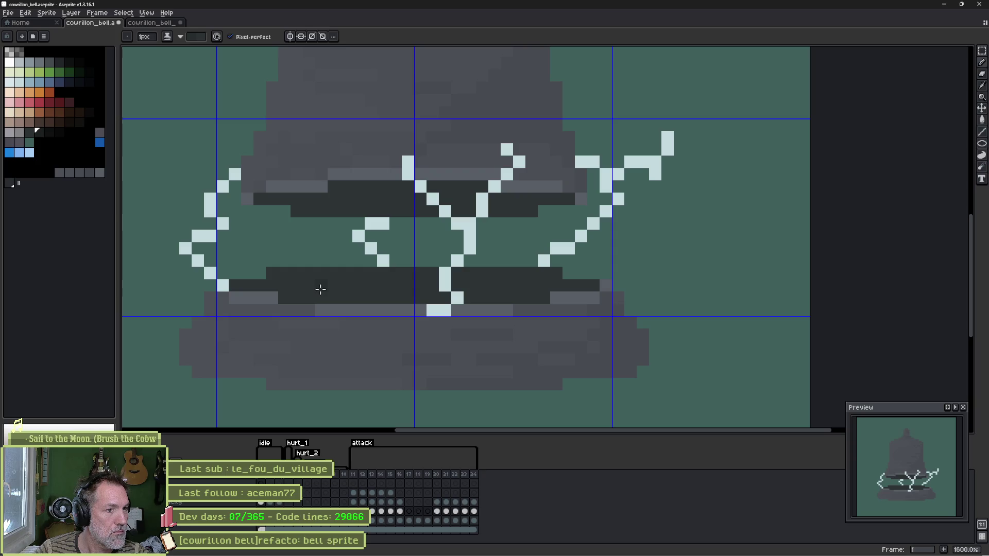
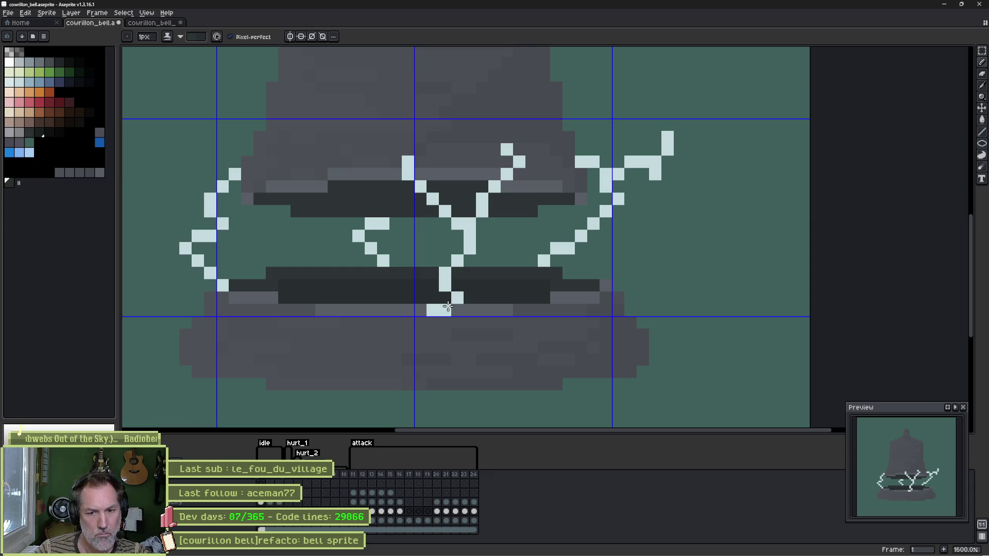
Step: Save the bell sprite, move to frame 3, save again, and flip between frames to compare the sparks
{"action": "key", "text": "ctrl+s"}
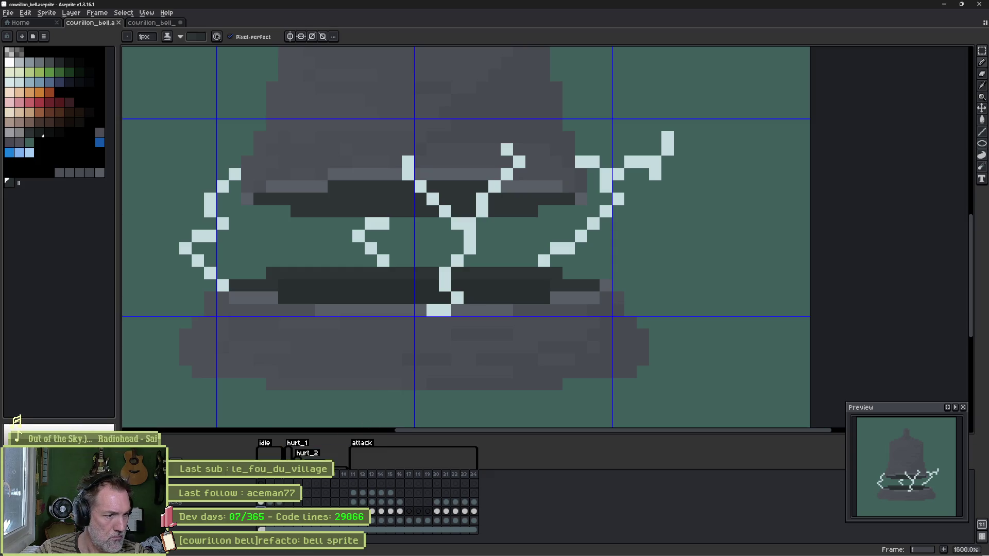
{"action": "key", "text": "Right"}
{"action": "key", "text": "Right"}
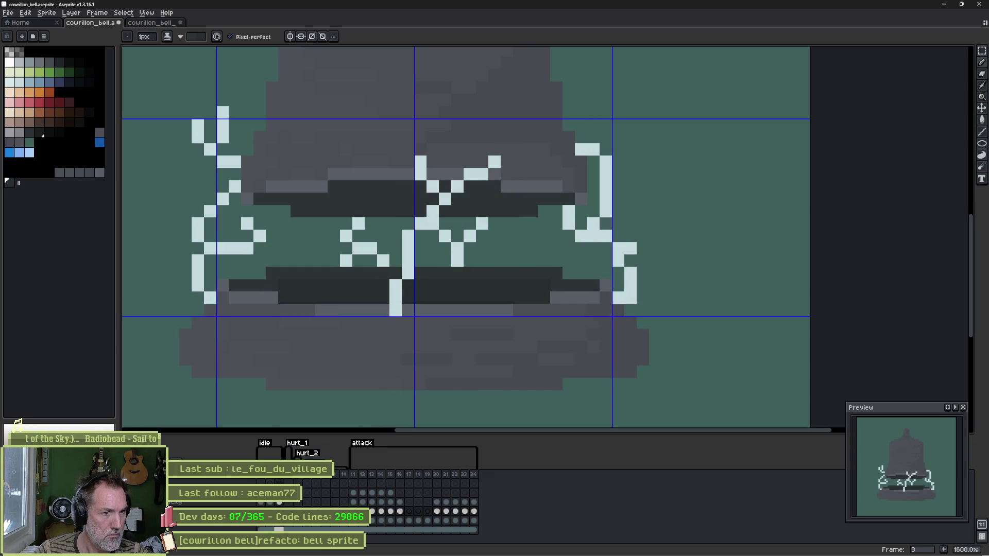
{"action": "key", "text": "ctrl+s"}
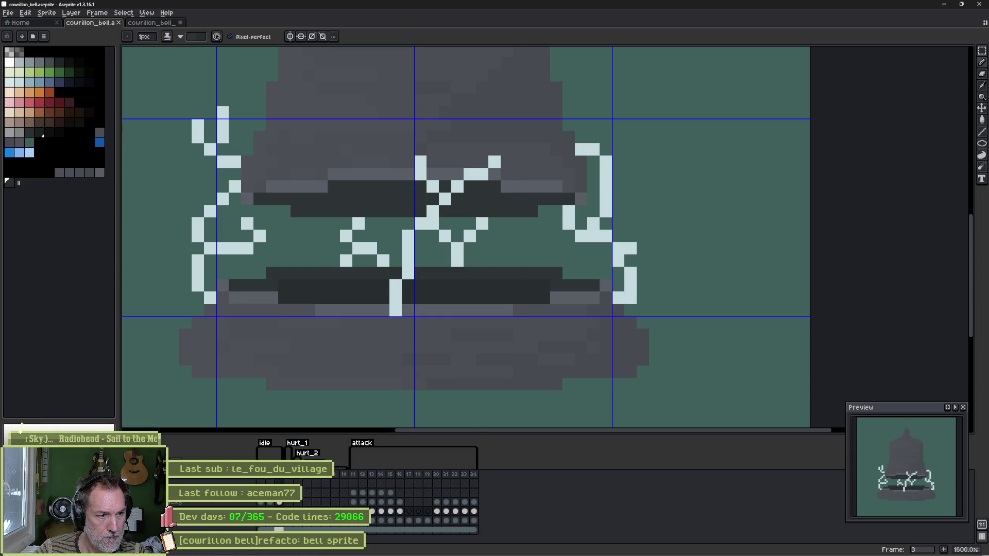
{"action": "left_click", "coordinate": [261, 505]}
{"action": "left_click", "coordinate": [269, 506]}
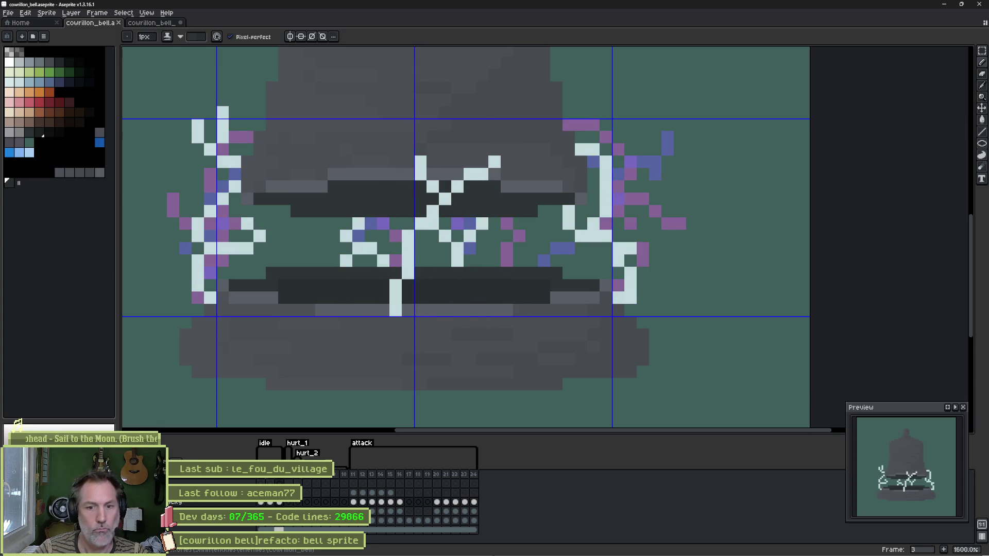
Step: Reimport the updated Aseprite bell sprite on the cowrillon_bell scene's Sprite2D node
{"action": "mouse_move", "coordinate": [226, 554]}
{"action": "mouse_move", "coordinate": [486, 547]}
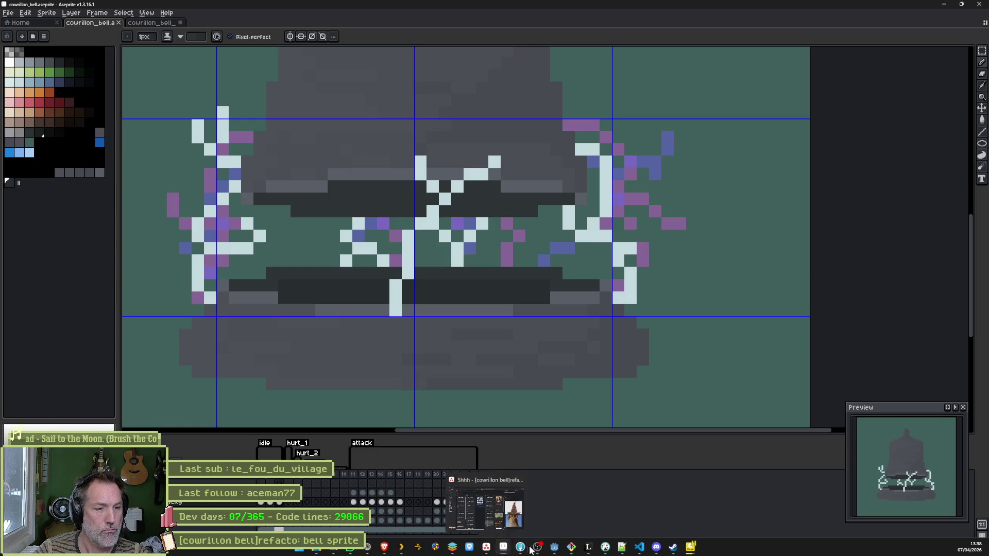
{"action": "left_click", "coordinate": [572, 548]}
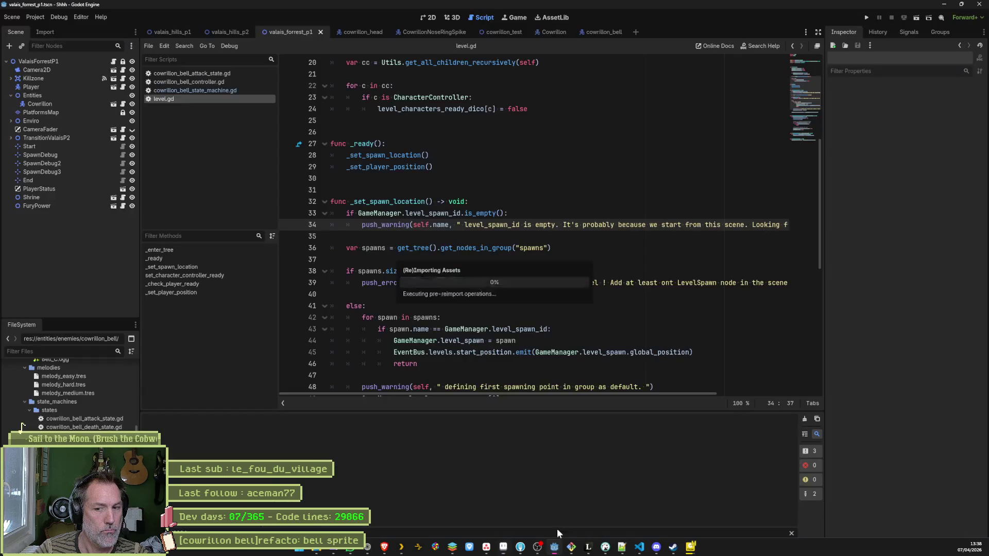
{"action": "left_click", "coordinate": [604, 31]}
{"action": "left_click", "coordinate": [81, 94]}
{"action": "scroll", "coordinate": [895, 344], "scroll_direction": "down", "scroll_amount": 1}
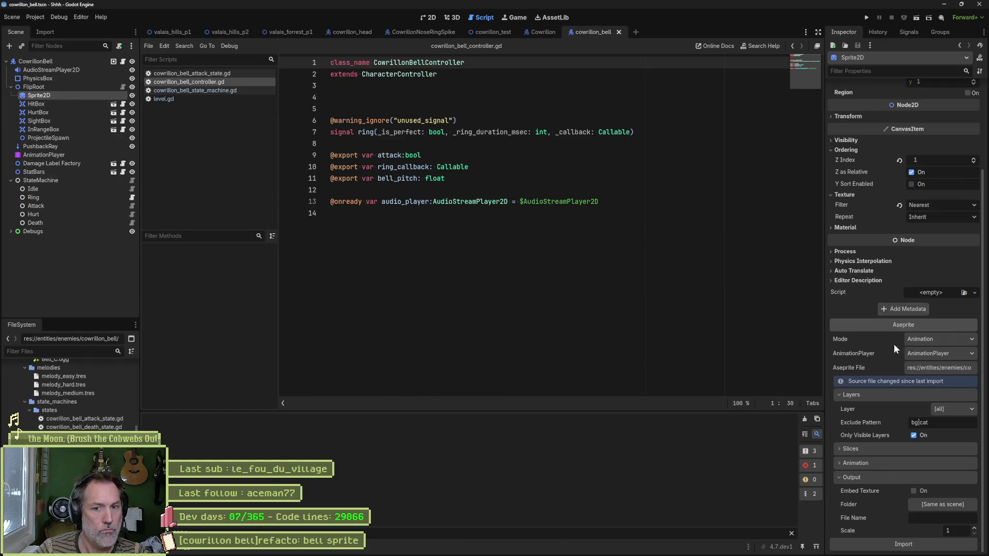
{"action": "left_click", "coordinate": [432, 18]}
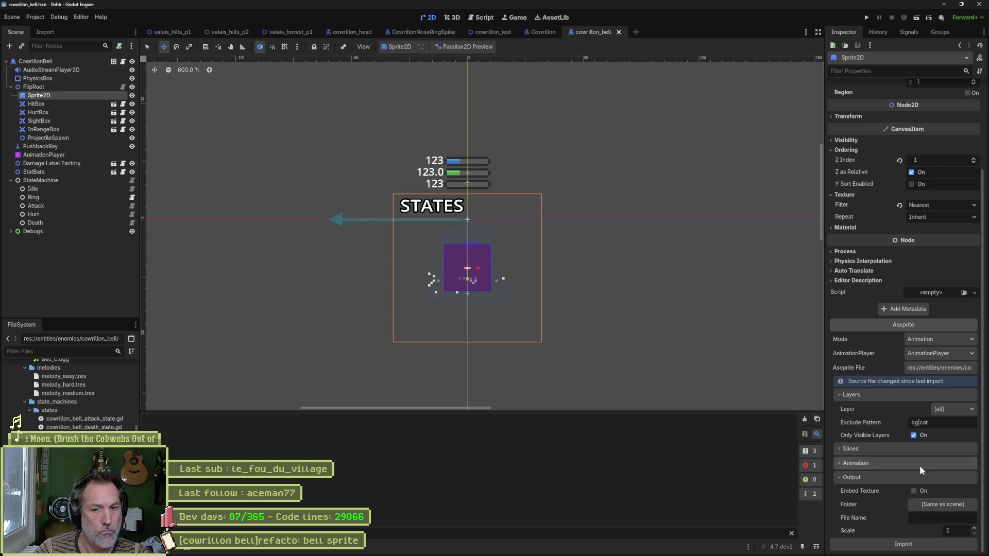
{"action": "left_click", "coordinate": [913, 545]}
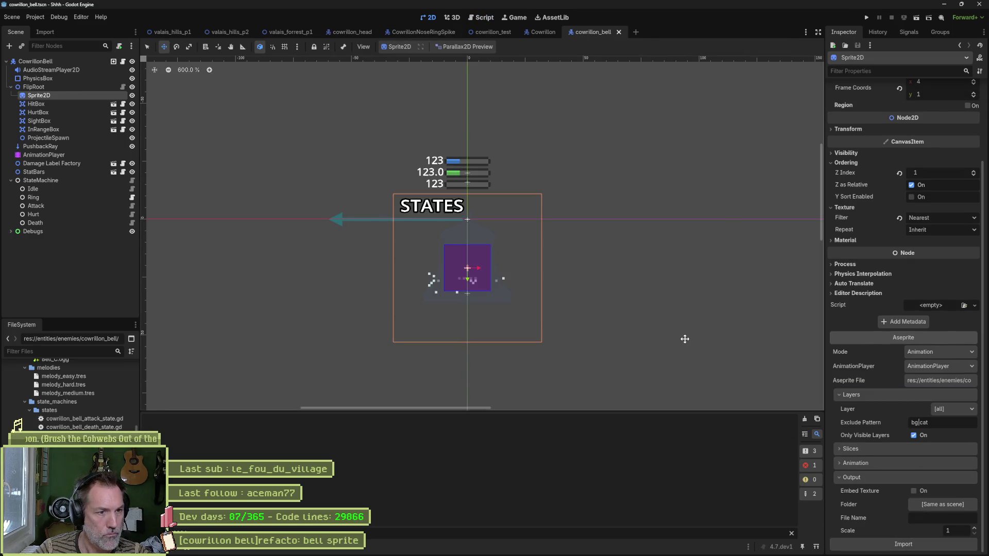
Step: Preview the idle animation on the AnimationPlayer, then run the valais_forrest_p1 scene
{"action": "left_click", "coordinate": [67, 148]}
{"action": "left_click", "coordinate": [60, 156]}
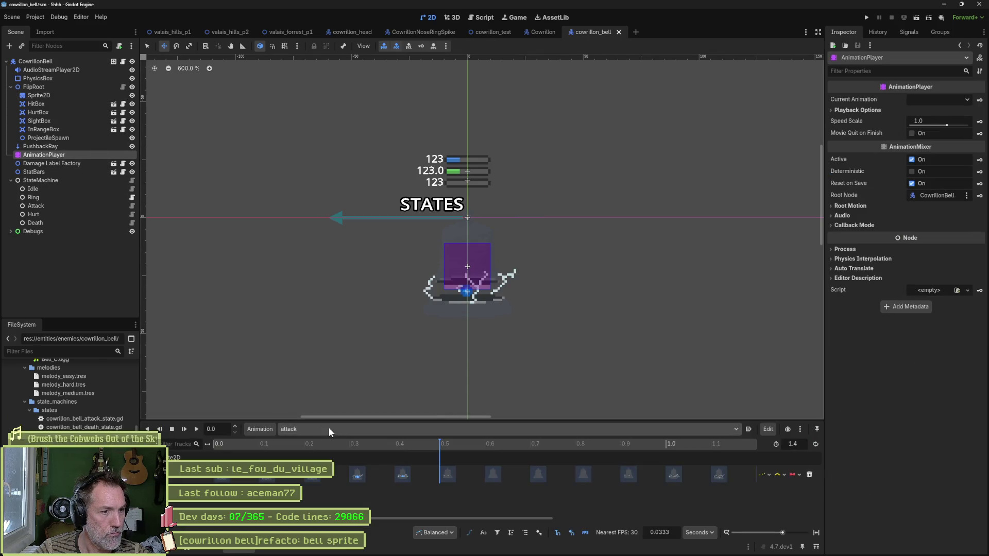
{"action": "left_click", "coordinate": [329, 428]}
{"action": "left_click", "coordinate": [330, 477]}
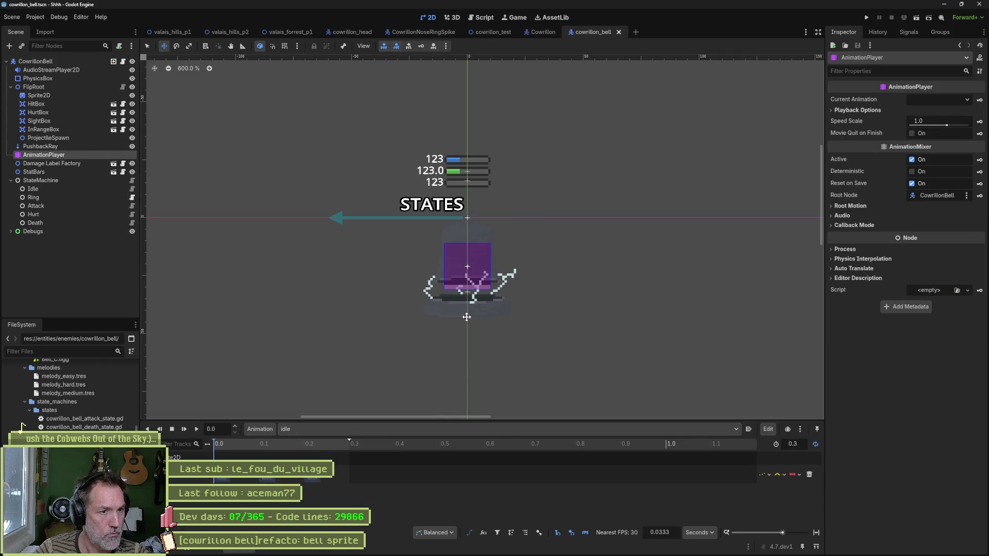
{"action": "scroll", "coordinate": [467, 317], "scroll_direction": "up", "scroll_amount": 3}
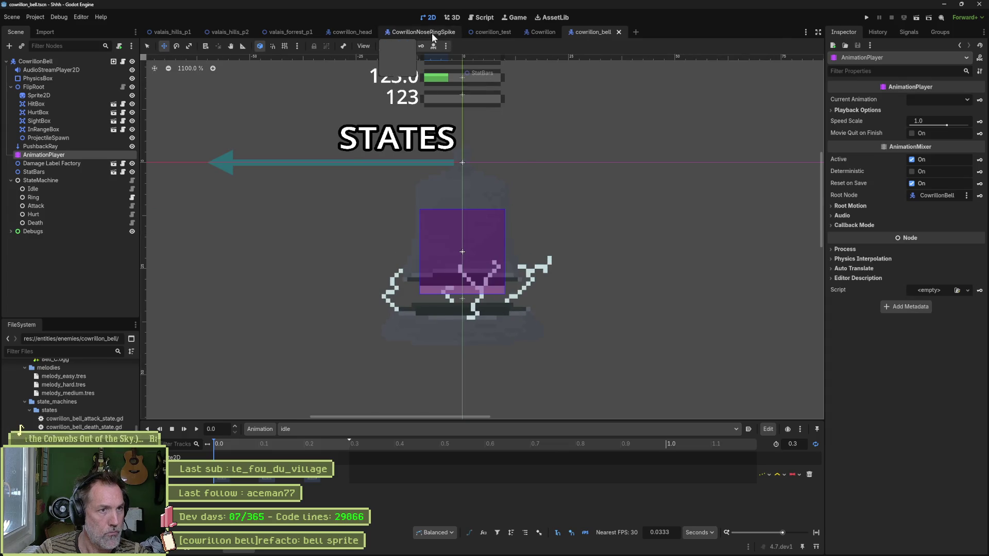
{"action": "left_click", "coordinate": [283, 33]}
{"action": "key", "text": "F6"}
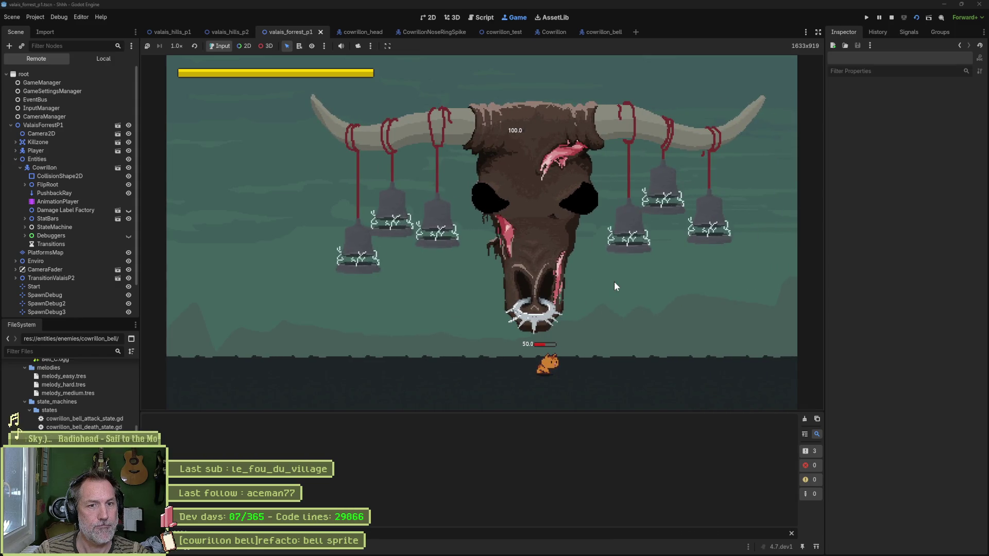
Step: Stop the forest-level test run and return to the bell sprite in Aseprite
{"action": "key", "text": "F8"}
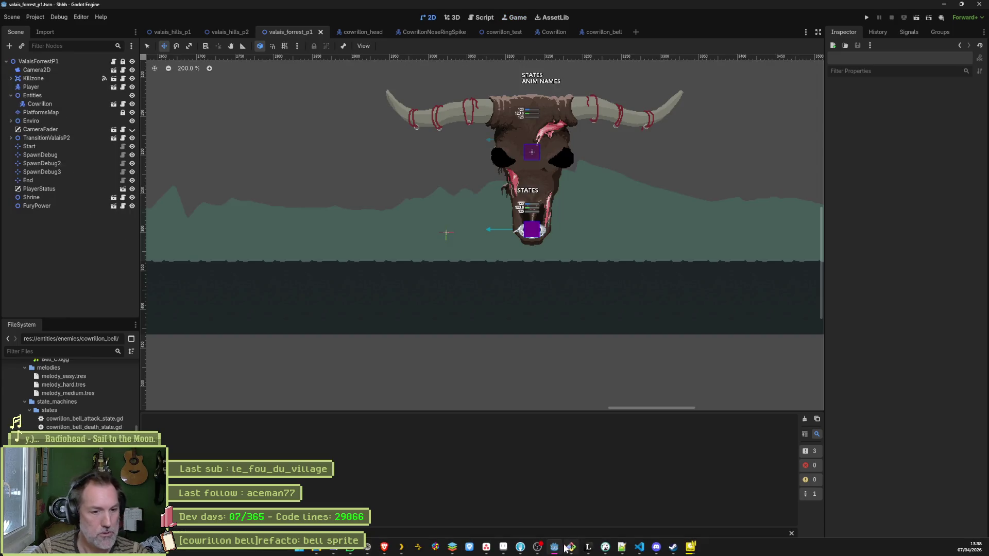
{"action": "left_click", "coordinate": [569, 548]}
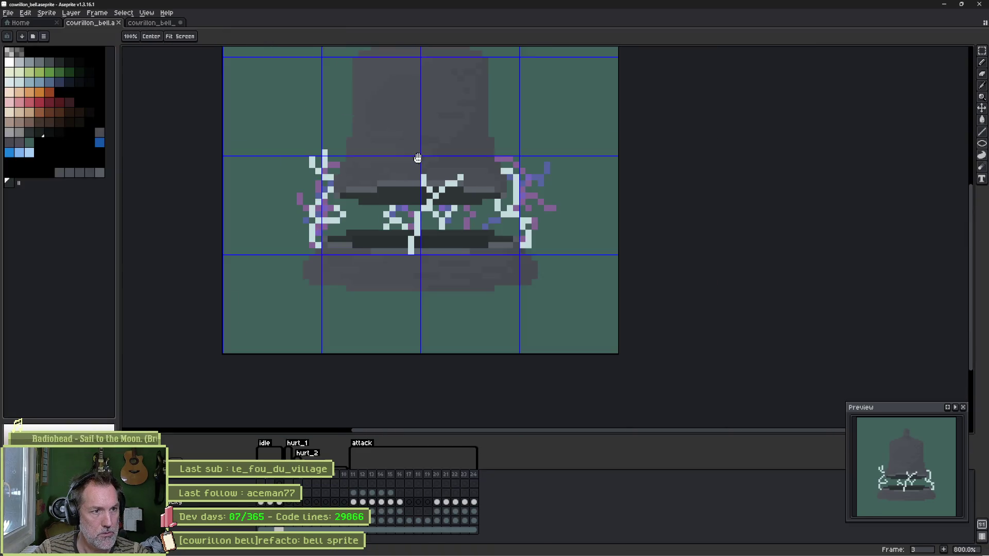
Step: Centre the bell on the canvas and sample its grey with a 1 px brush
{"action": "left_click_drag", "start_coordinate": [418, 157], "coordinate": [442, 247]}
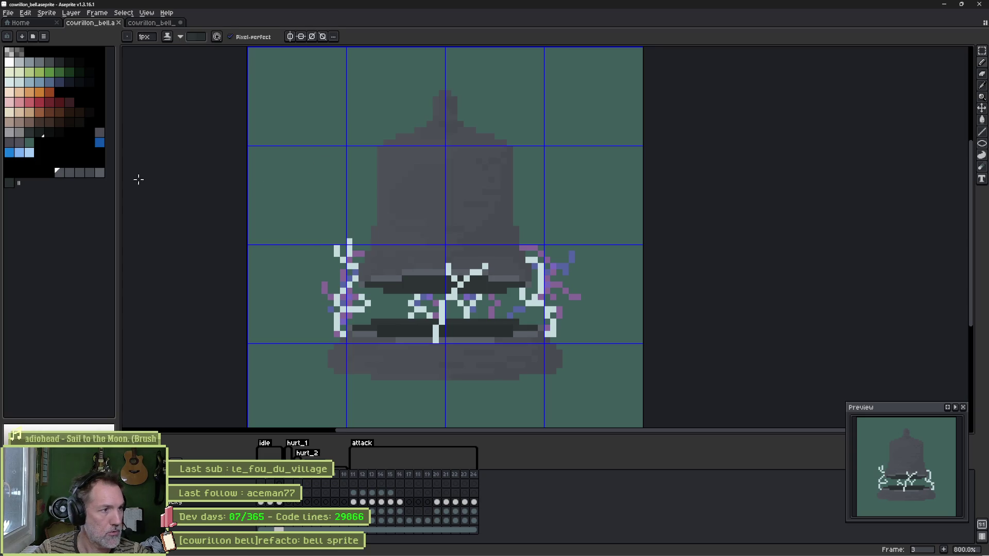
{"action": "left_click", "coordinate": [100, 174]}
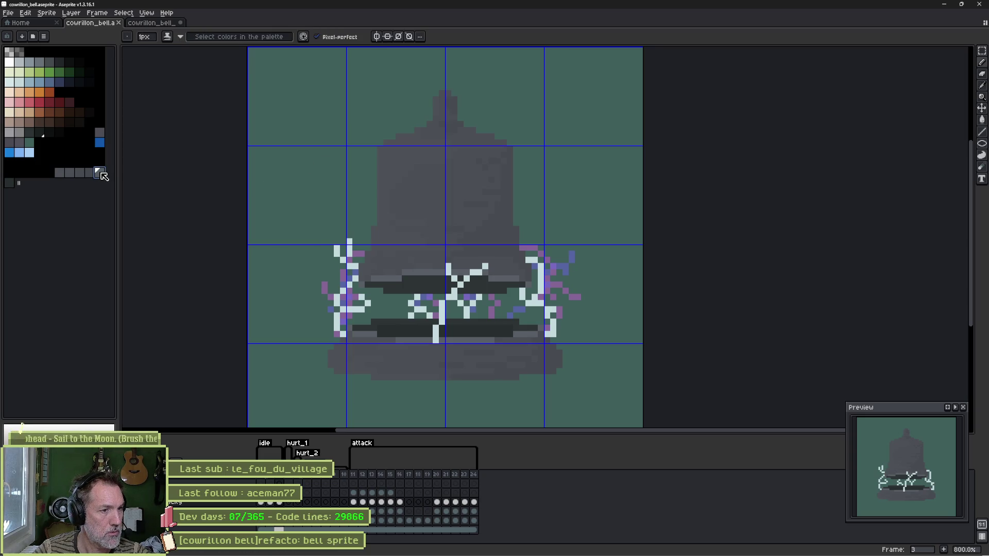
{"action": "key", "text": "ctrl"}
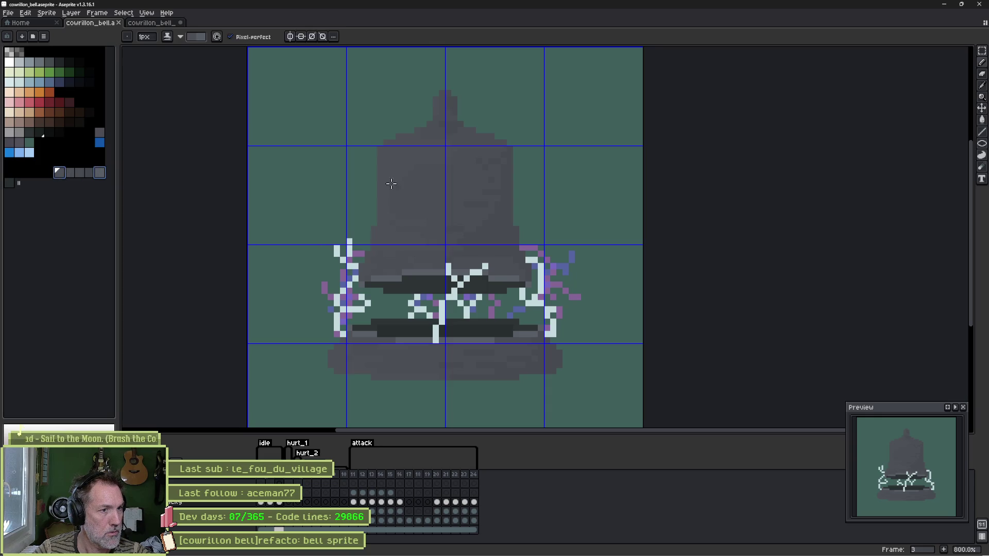
{"action": "left_click", "coordinate": [384, 178], "text": "alt"}
{"action": "key", "text": "plus"}
{"action": "key", "text": "plus"}
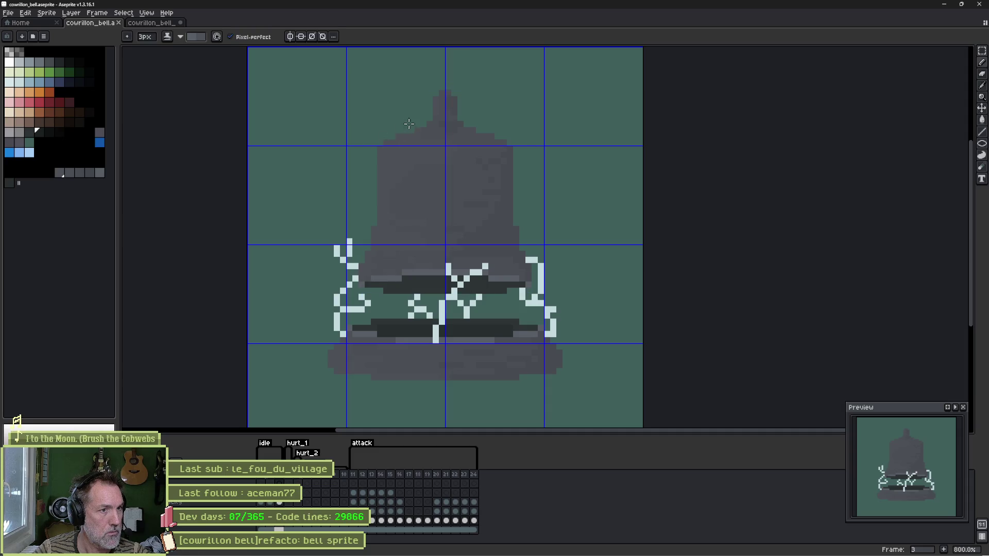
{"action": "key", "text": "minus"}
{"action": "key", "text": "minus"}
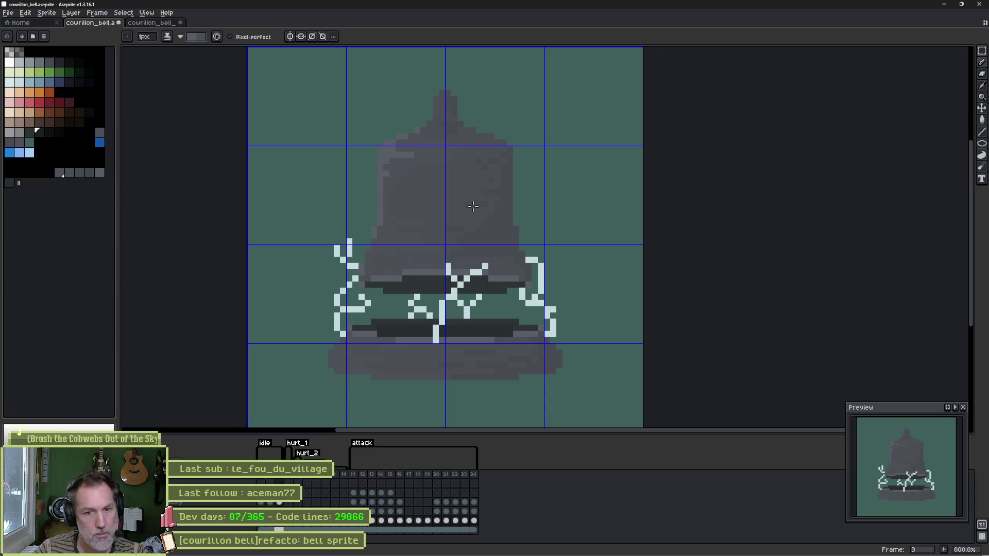
Step: Dot three light-grey highlight pixels on the bell body, extending one into a short dash
{"action": "key", "text": "e"}
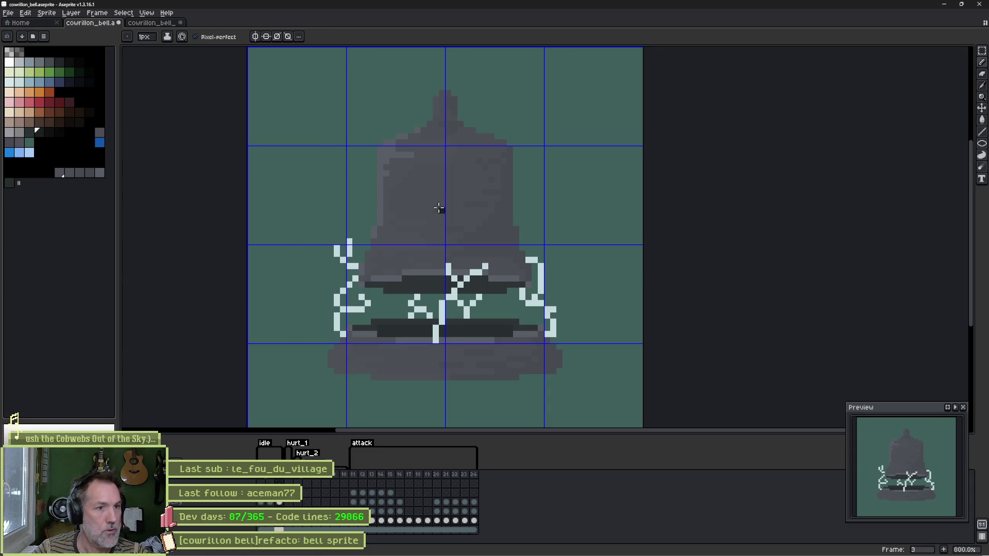
{"action": "left_click", "coordinate": [391, 154], "text": "alt"}
{"action": "left_click", "coordinate": [454, 192]}
{"action": "left_click", "coordinate": [417, 211]}
{"action": "left_click", "coordinate": [472, 235]}
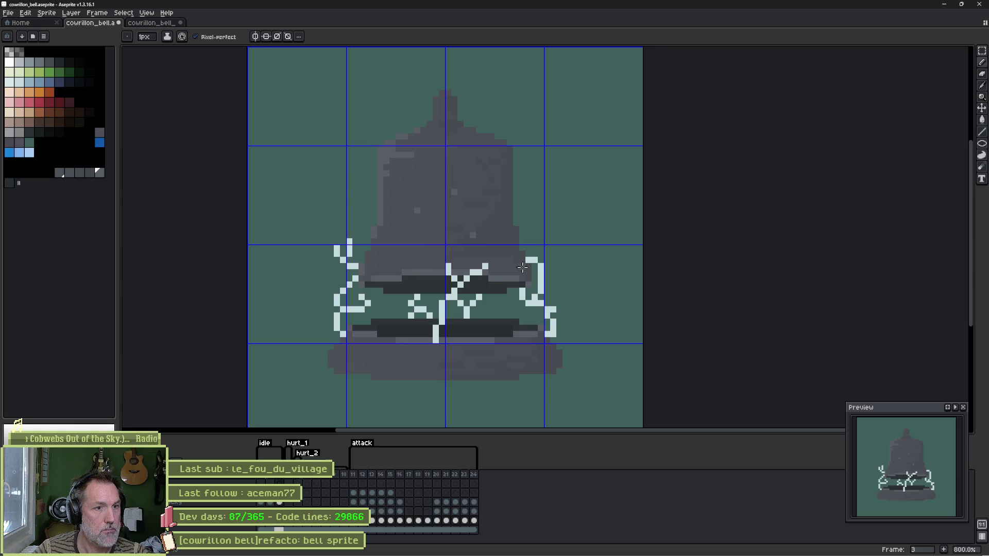
{"action": "left_click", "coordinate": [406, 210]}
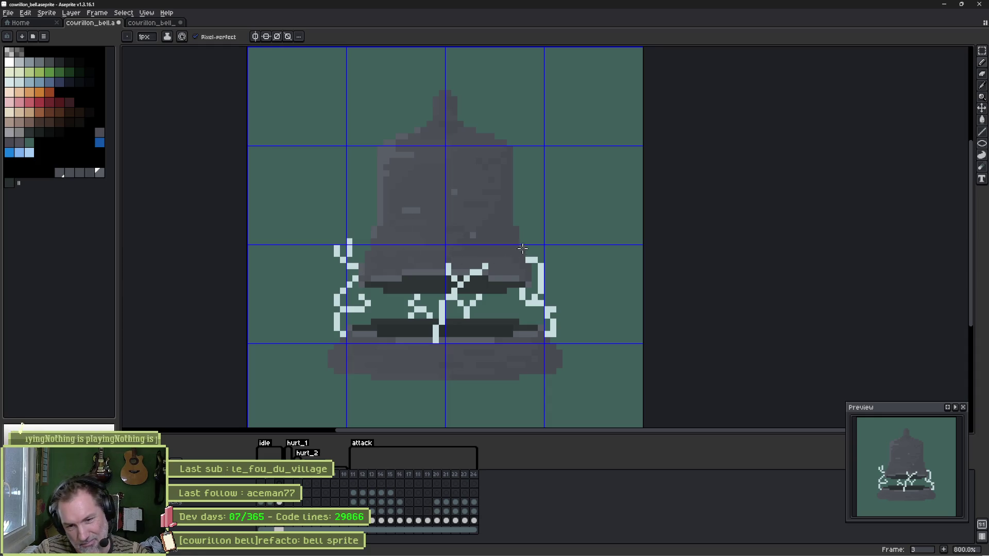
Step: Paint a lighter highlight stroke along the bell's base on its other layer
{"action": "left_click_drag", "start_coordinate": [515, 247], "coordinate": [518, 215]}
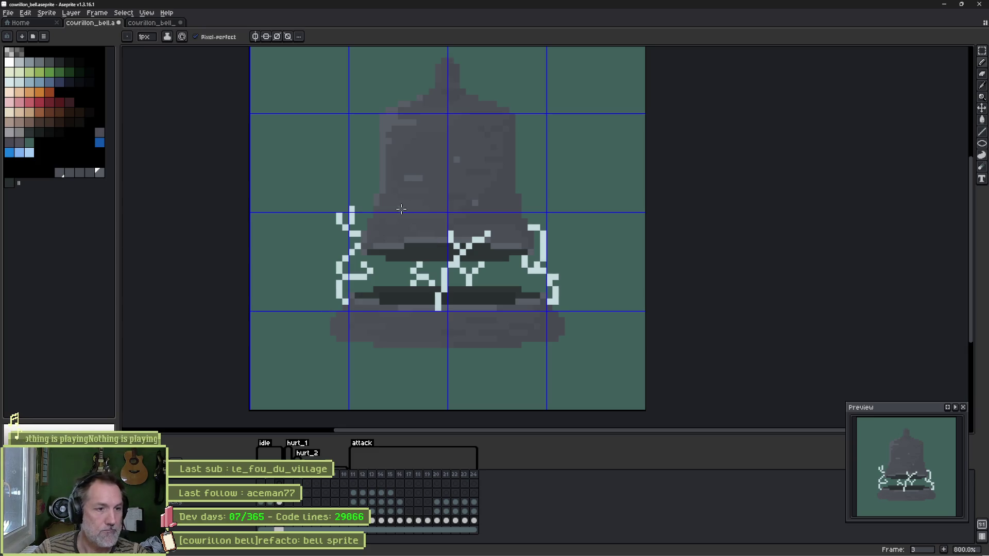
{"action": "left_click", "coordinate": [411, 333], "text": "ctrl"}
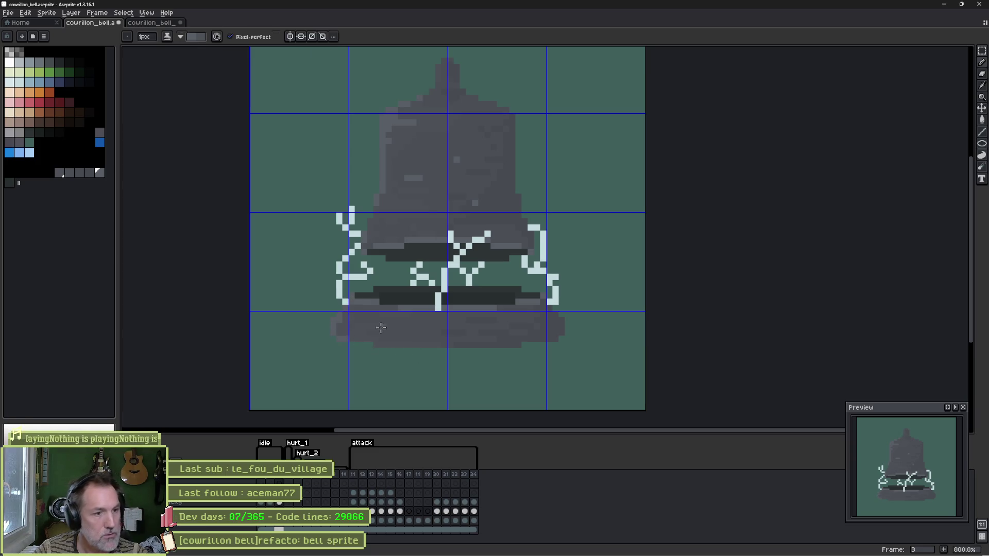
{"action": "left_click_drag", "start_coordinate": [357, 320], "coordinate": [369, 320]}
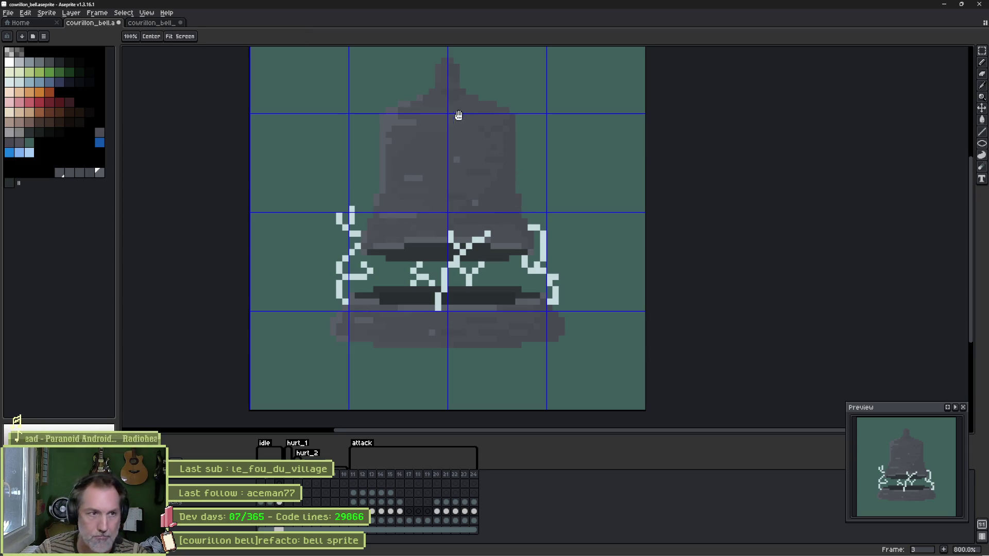
Step: Lighten several pixels across the top of the bell
{"action": "left_click_drag", "start_coordinate": [457, 113], "coordinate": [431, 198]}
{"action": "scroll", "coordinate": [431, 199], "scroll_direction": "up", "scroll_amount": 3}
{"action": "left_click", "coordinate": [419, 171]}
{"action": "left_click", "coordinate": [493, 246]}
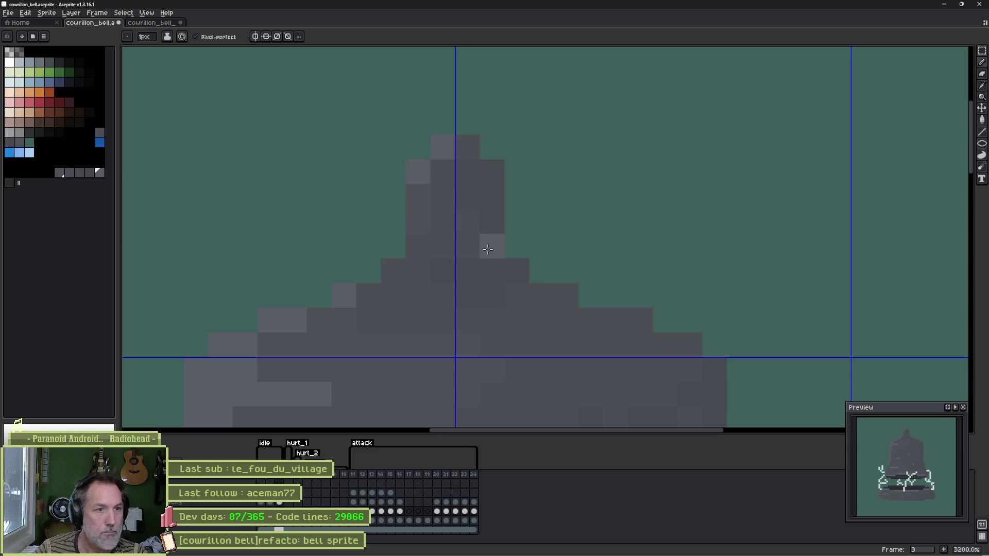
{"action": "left_click", "coordinate": [467, 245]}
{"action": "left_click", "coordinate": [419, 246]}
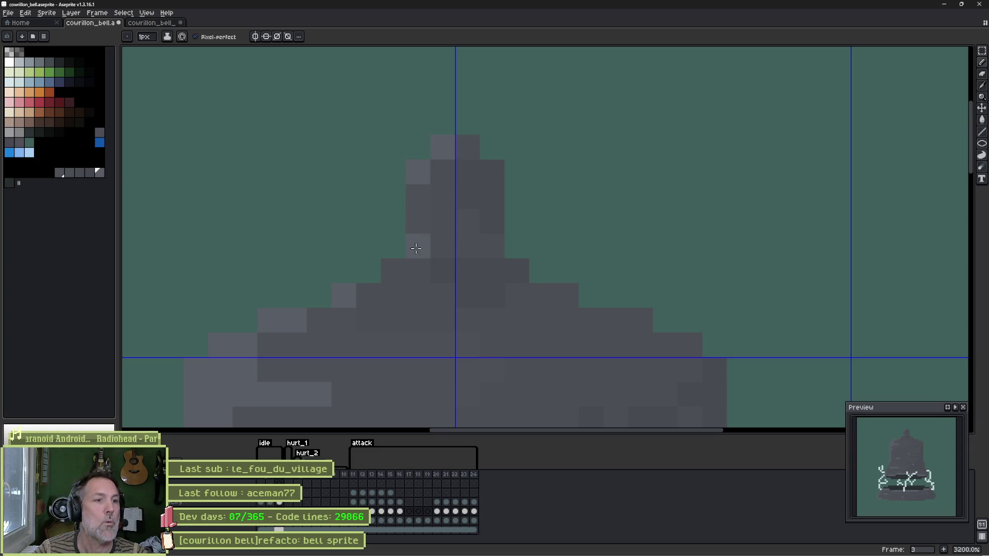
{"action": "left_click", "coordinate": [393, 271]}
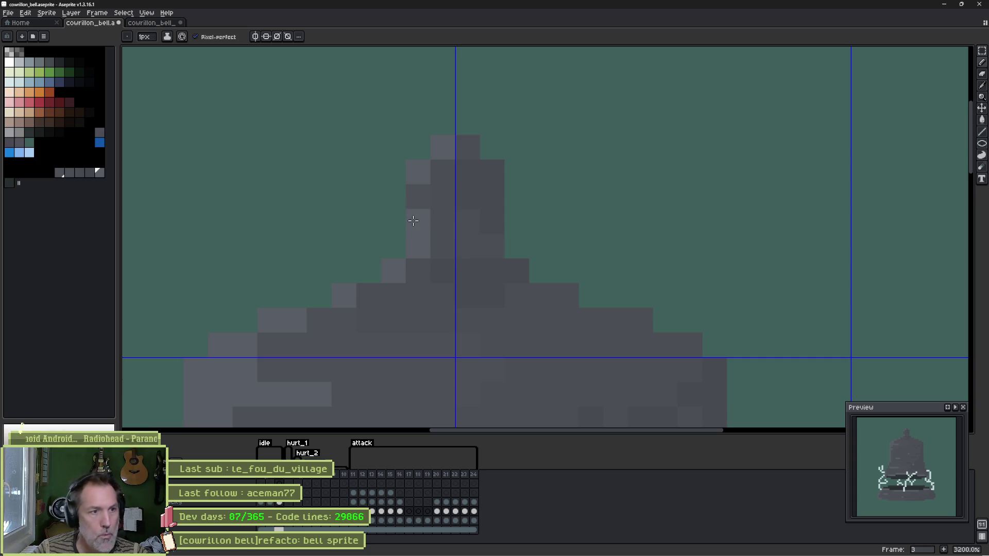
{"action": "scroll", "coordinate": [505, 237], "scroll_direction": "down", "scroll_amount": 4}
{"action": "scroll", "coordinate": [466, 206], "scroll_direction": "up", "scroll_amount": 4}
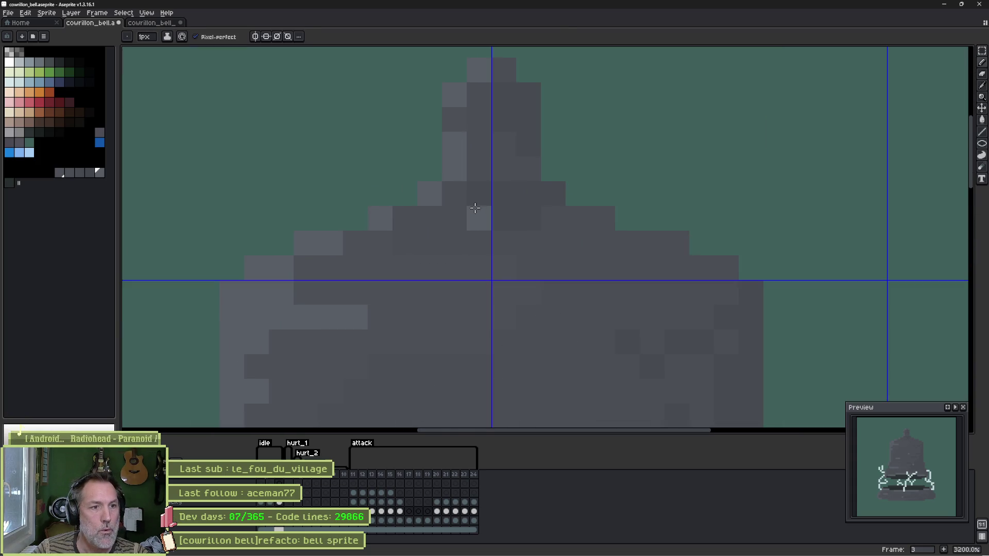
{"action": "left_click", "coordinate": [479, 218]}
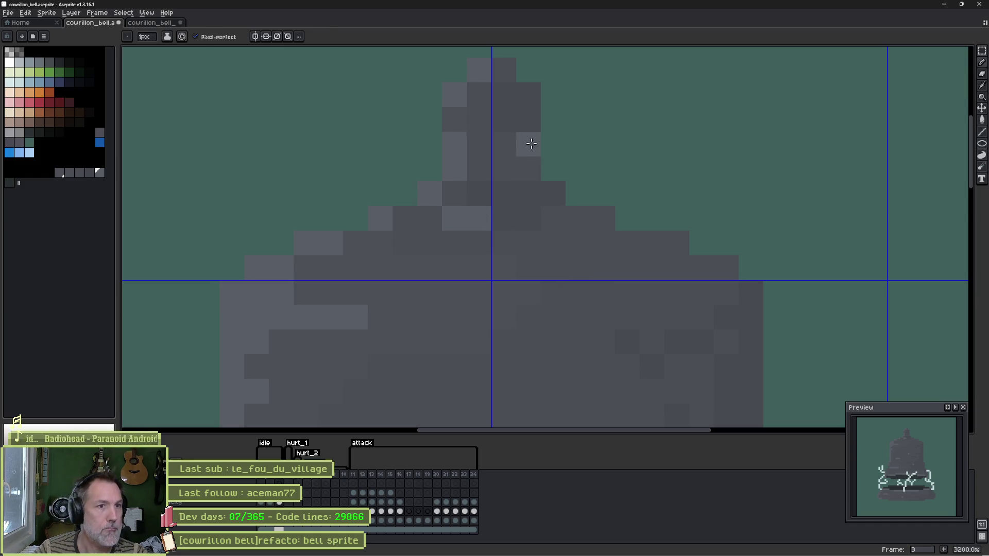
Step: Darken one pixel near the bell's top with a dark grey palette swatch
{"action": "left_click", "coordinate": [89, 174]}
{"action": "left_click", "coordinate": [530, 171]}
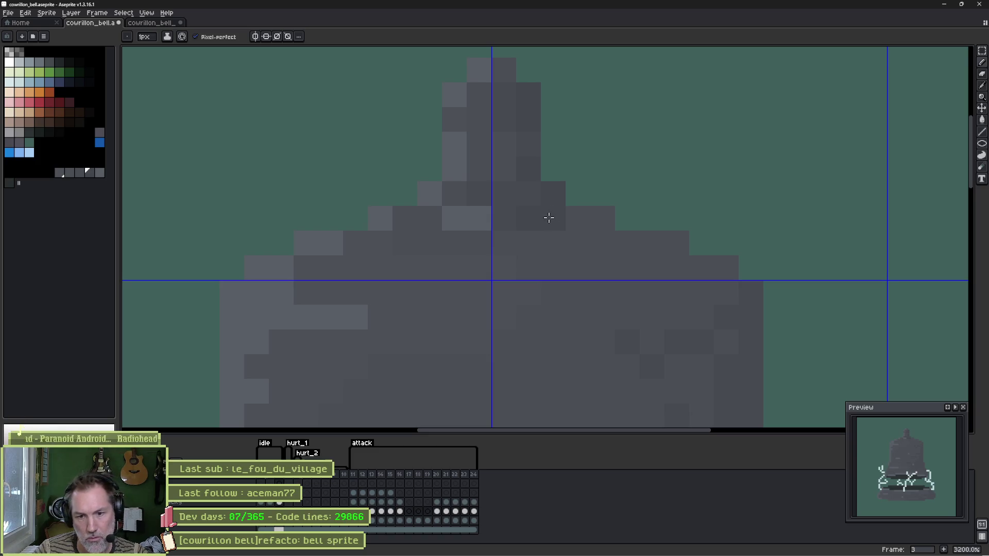
{"action": "scroll", "coordinate": [536, 226], "scroll_direction": "down", "scroll_amount": 5}
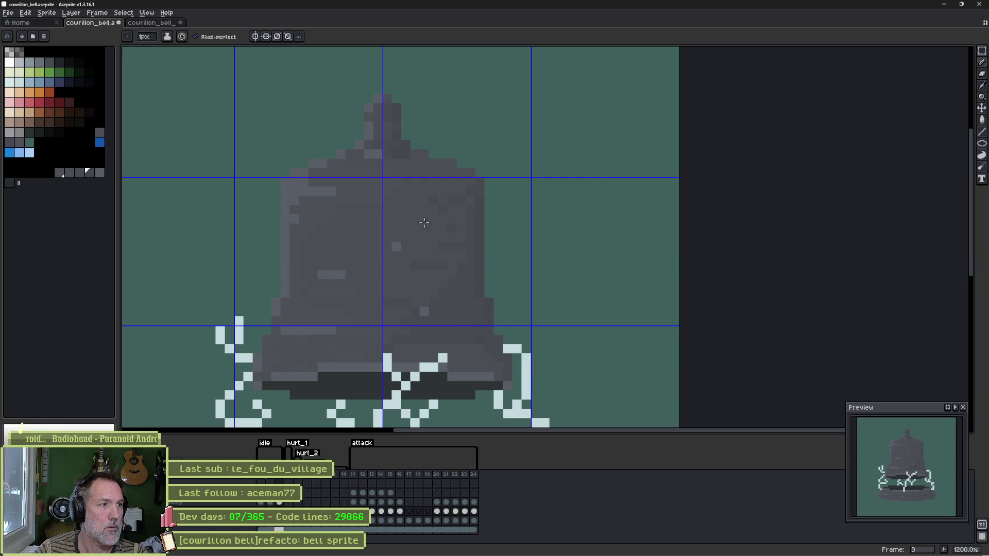
Step: Pick a palette colour and switch to a 5 px brush for painting the bell
{"action": "key", "text": "i"}
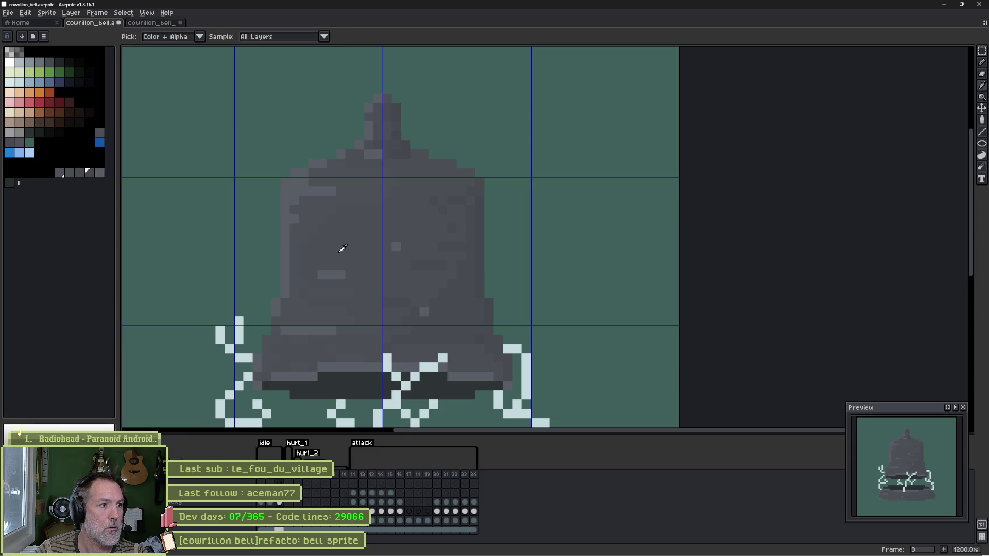
{"action": "key", "text": "b"}
{"action": "left_click", "coordinate": [89, 174]}
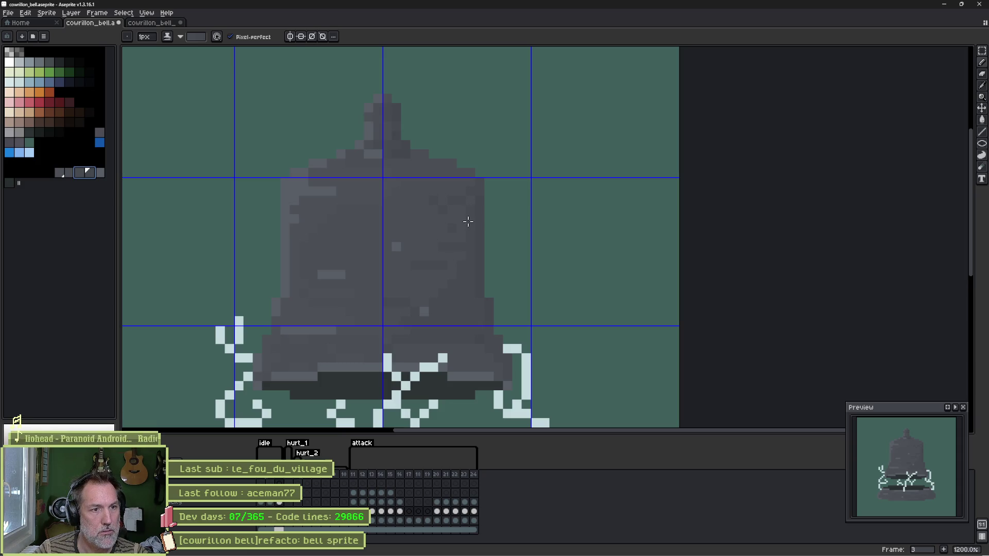
{"action": "key", "text": "x"}
{"action": "key", "text": "e"}
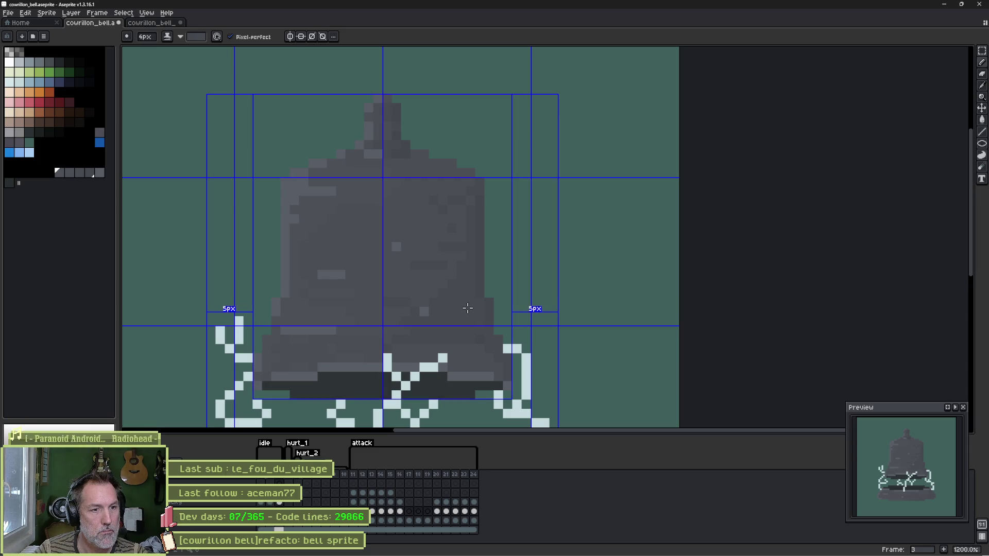
{"action": "scroll", "coordinate": [467, 308], "scroll_direction": "up", "scroll_amount": 1}
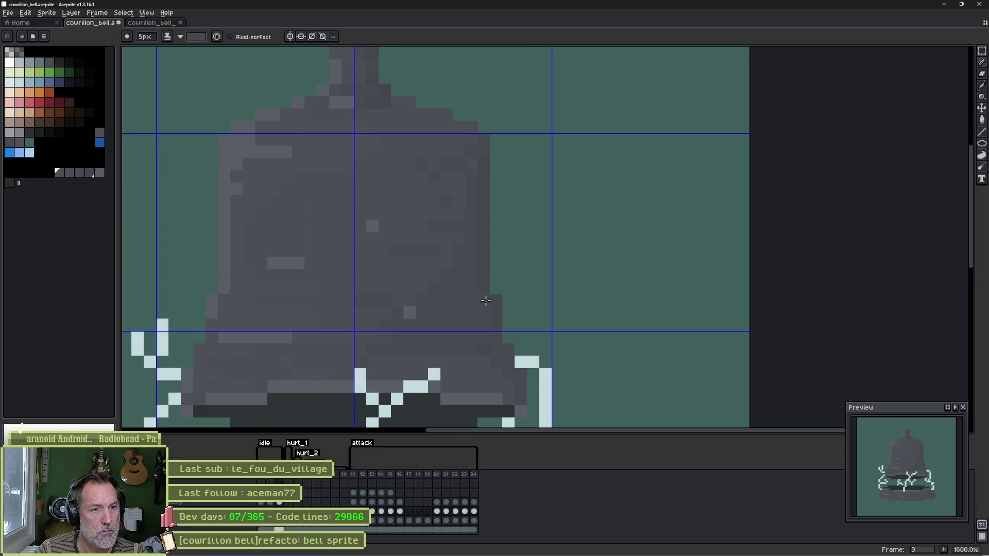
{"action": "key", "text": "i"}
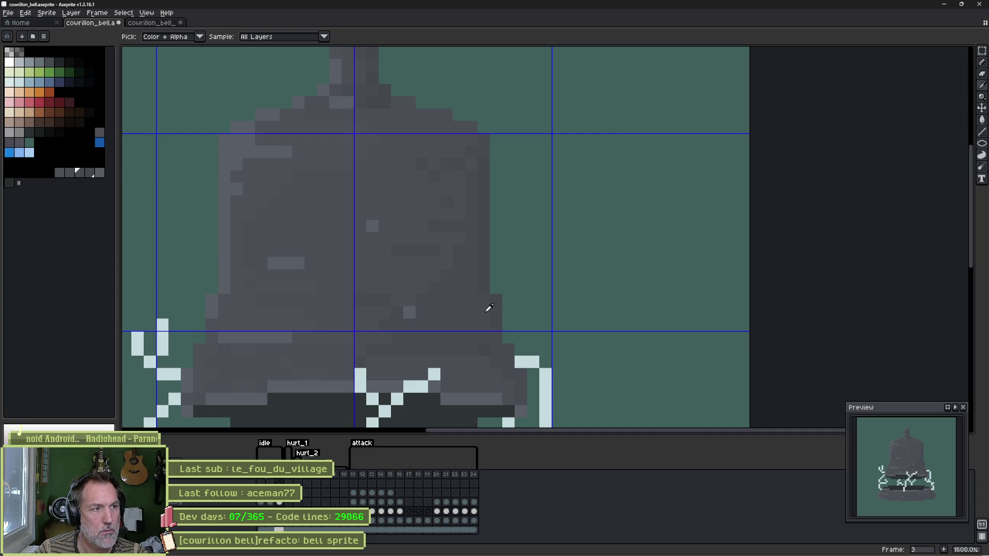
{"action": "key", "text": "b"}
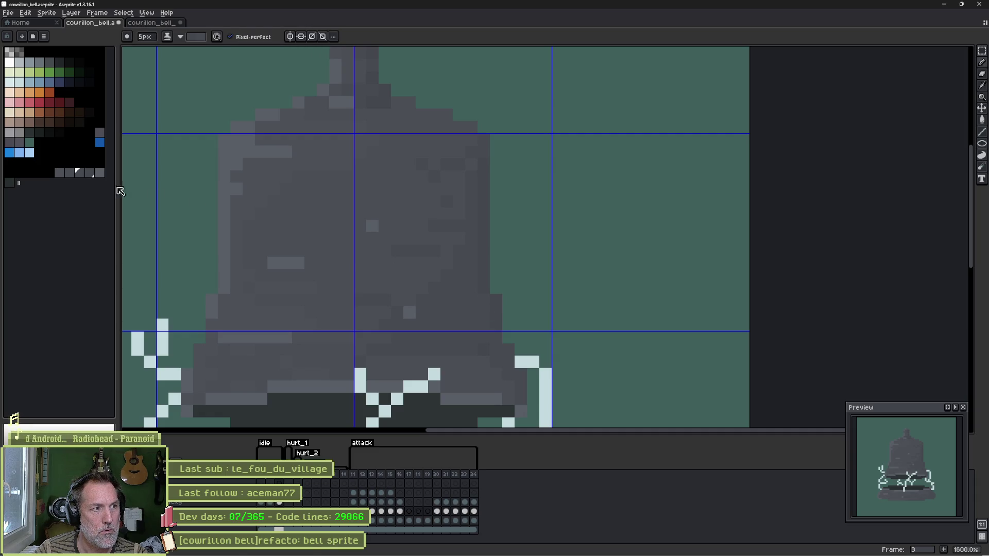
{"action": "left_click", "coordinate": [85, 173]}
{"action": "left_click", "coordinate": [467, 297]}
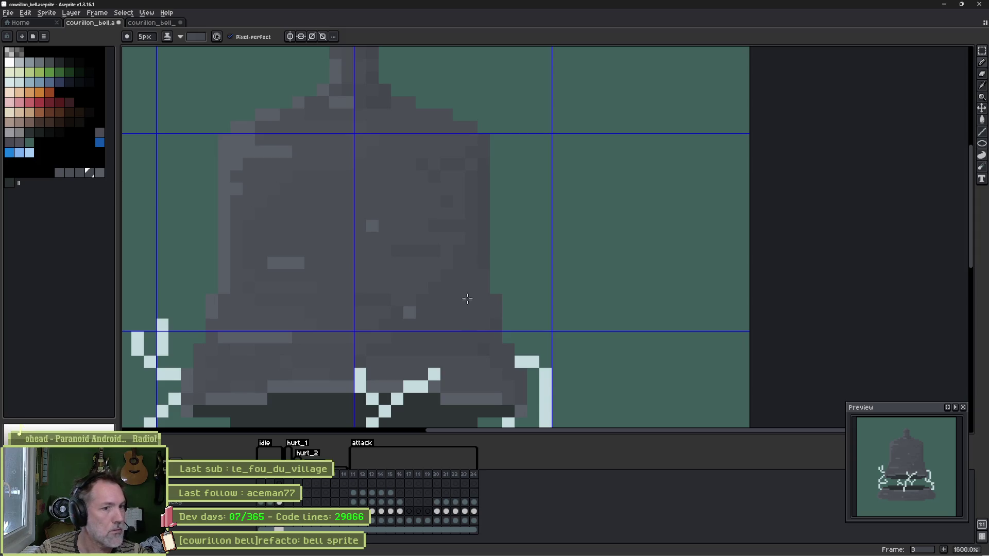
Step: Sample the bell's grey from the canvas and choose the next grey in the palette
{"action": "key", "text": "i"}
{"action": "left_click", "coordinate": [500, 313]}
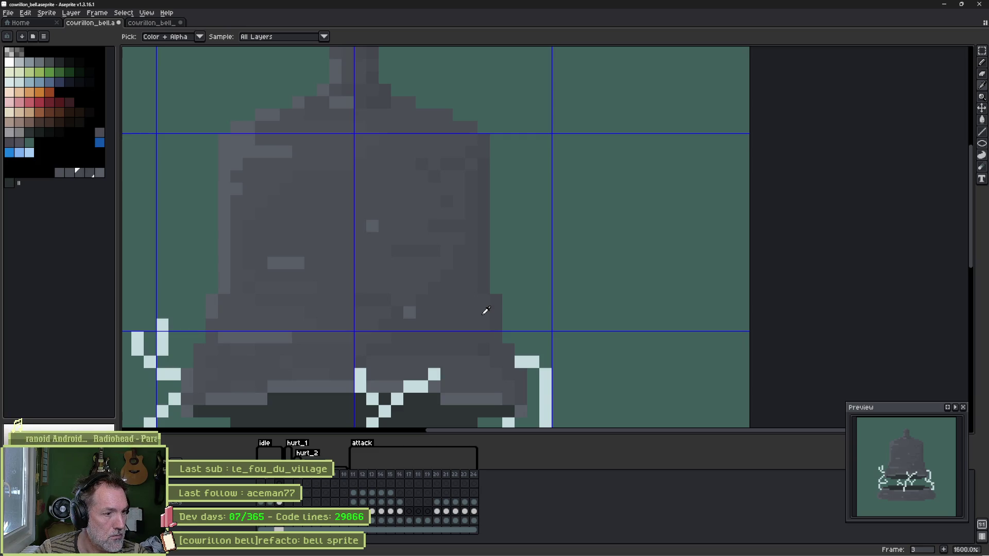
{"action": "key", "text": "b"}
{"action": "left_click", "coordinate": [89, 173]}
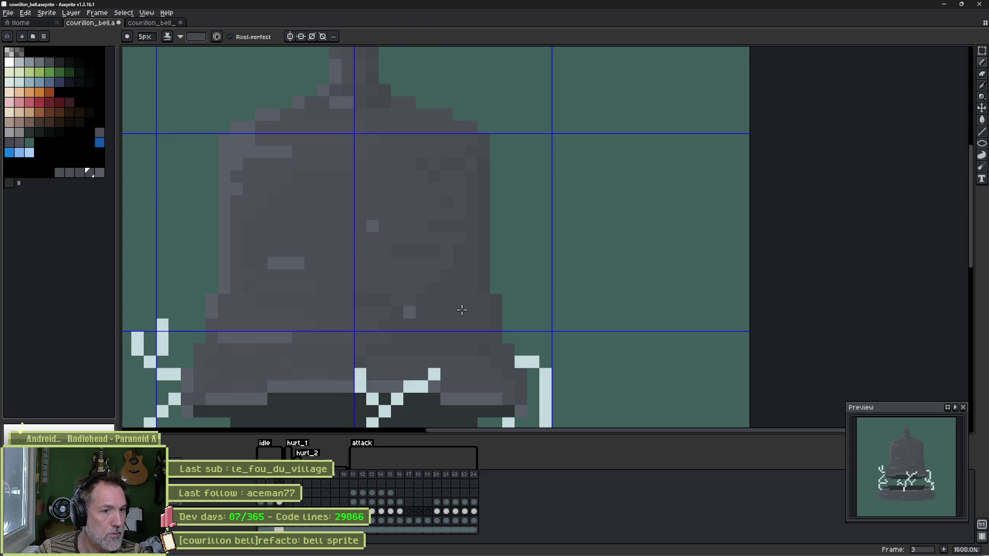
{"action": "scroll", "coordinate": [464, 304], "scroll_direction": "down", "scroll_amount": 3}
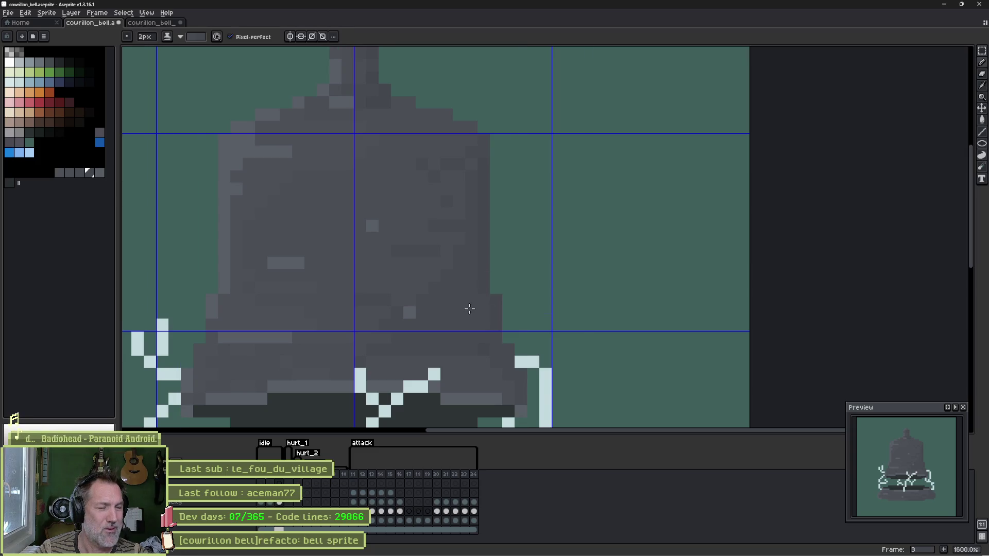
{"action": "key", "text": "e"}
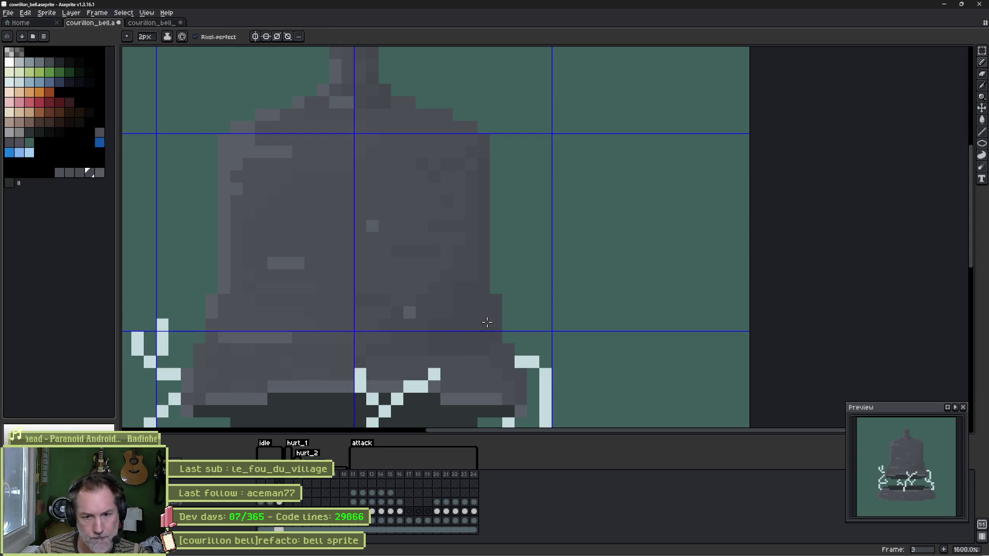
{"action": "scroll", "coordinate": [487, 322], "scroll_direction": "down", "scroll_amount": 1}
{"action": "scroll", "coordinate": [487, 329], "scroll_direction": "down", "scroll_amount": 1}
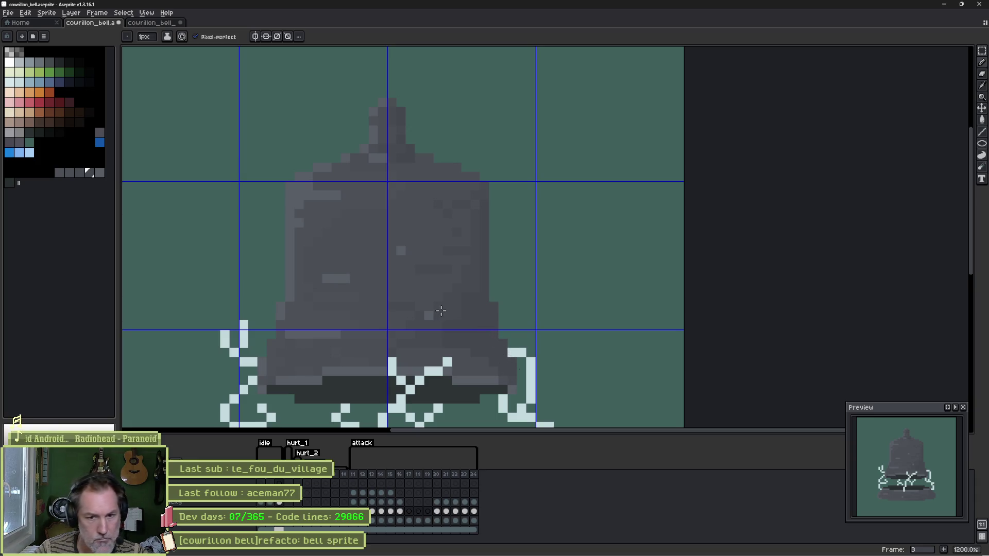
Step: Paint dark speckles on the bell's lower body, top and middle, then undo them
{"action": "left_click", "coordinate": [9, 183]}
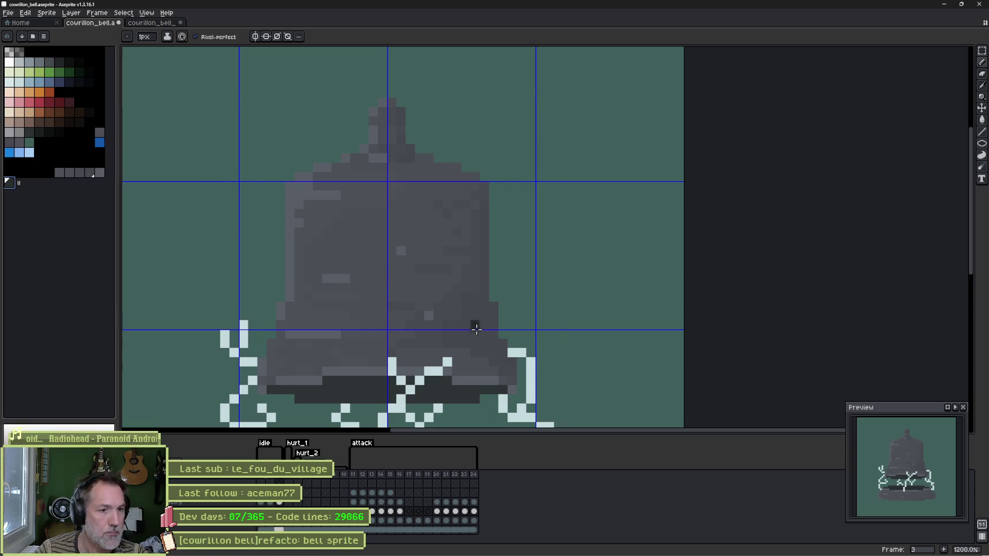
{"action": "left_click", "coordinate": [485, 343]}
{"action": "left_click", "coordinate": [430, 344]}
{"action": "left_click", "coordinate": [400, 149]}
{"action": "left_click", "coordinate": [475, 260]}
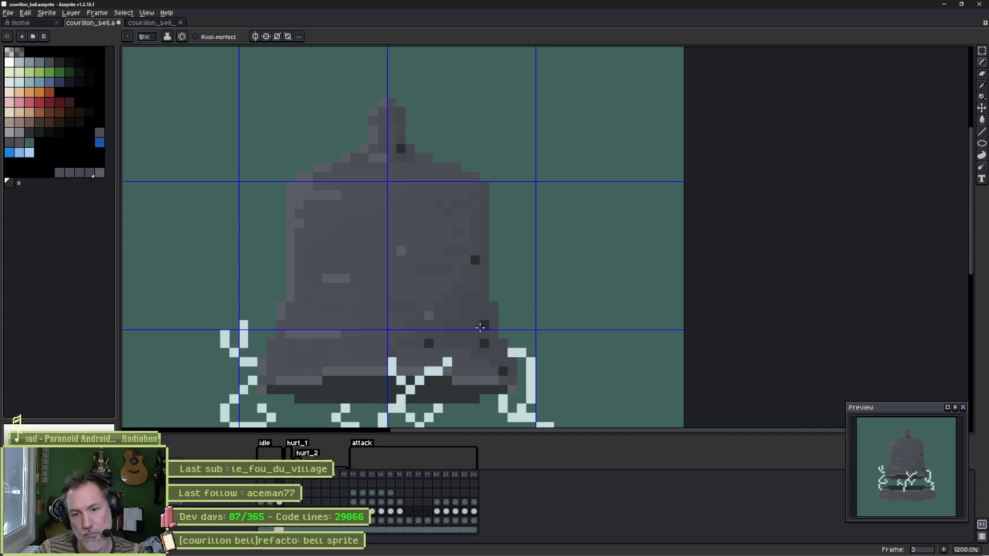
{"action": "scroll", "coordinate": [480, 338], "scroll_direction": "down", "scroll_amount": 1}
{"action": "scroll", "coordinate": [480, 338], "scroll_direction": "down", "scroll_amount": 3}
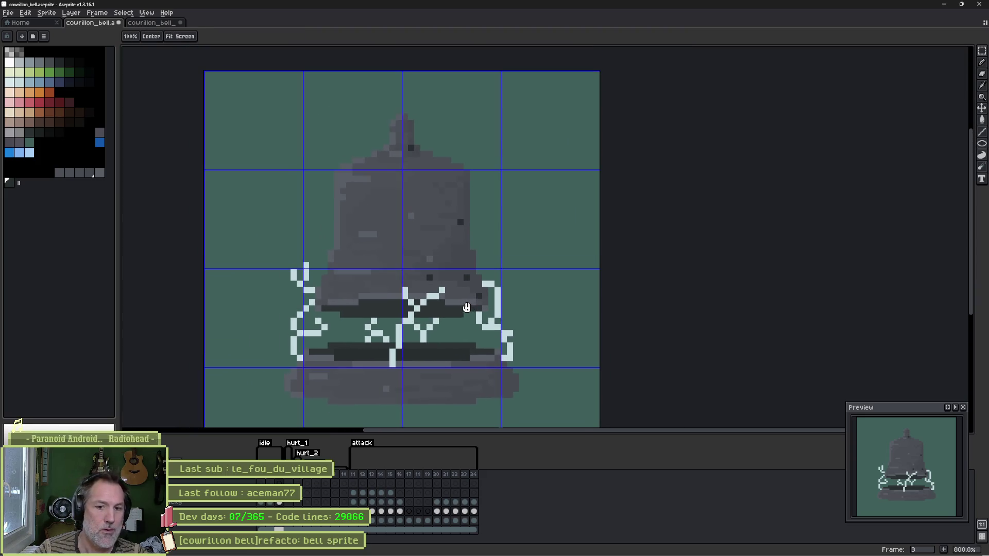
{"action": "key", "text": "ctrl+z"}
{"action": "right_click", "coordinate": [556, 295]}
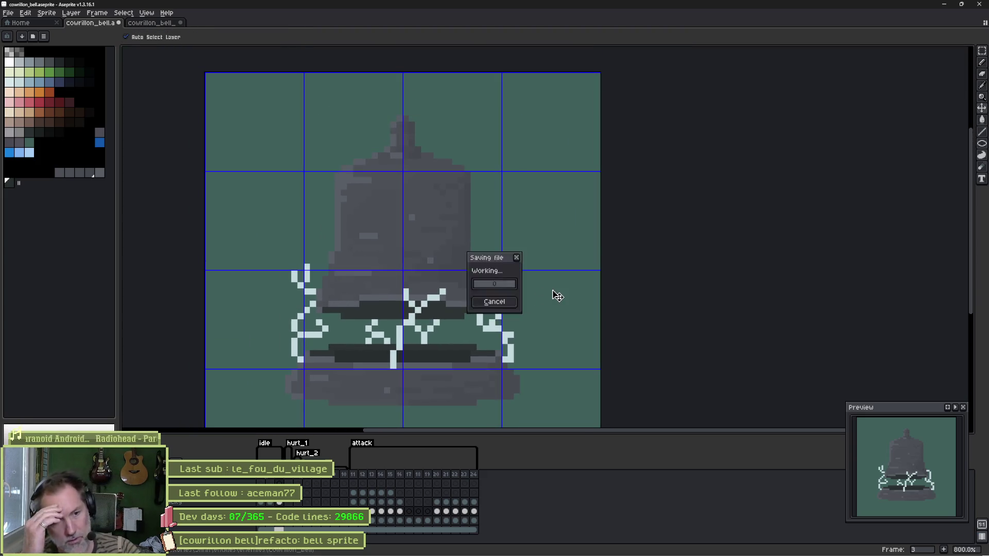
Step: Sample a bell grey and draw lighter pixels down the bell's left edge and shoulder
{"action": "key", "text": "b"}
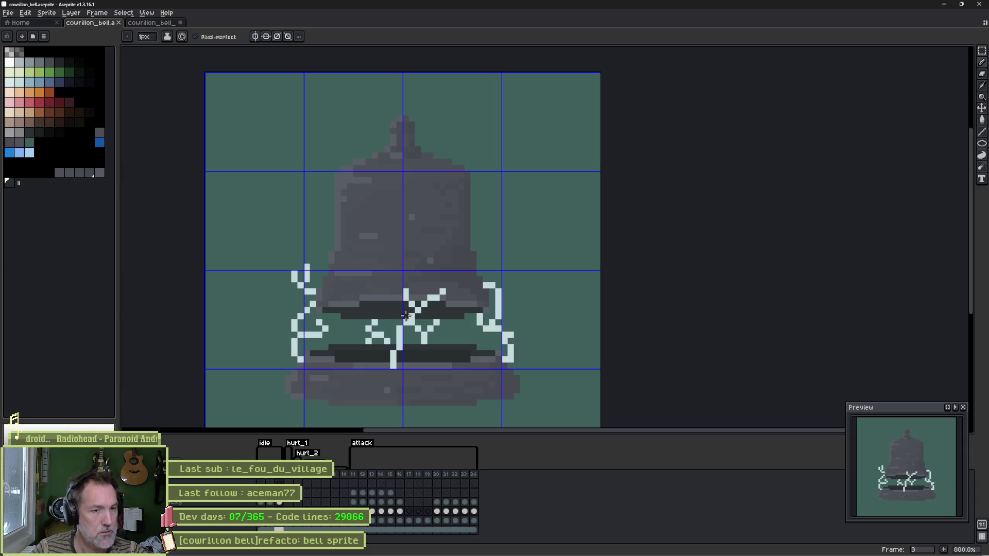
{"action": "left_click", "coordinate": [454, 257], "text": "alt"}
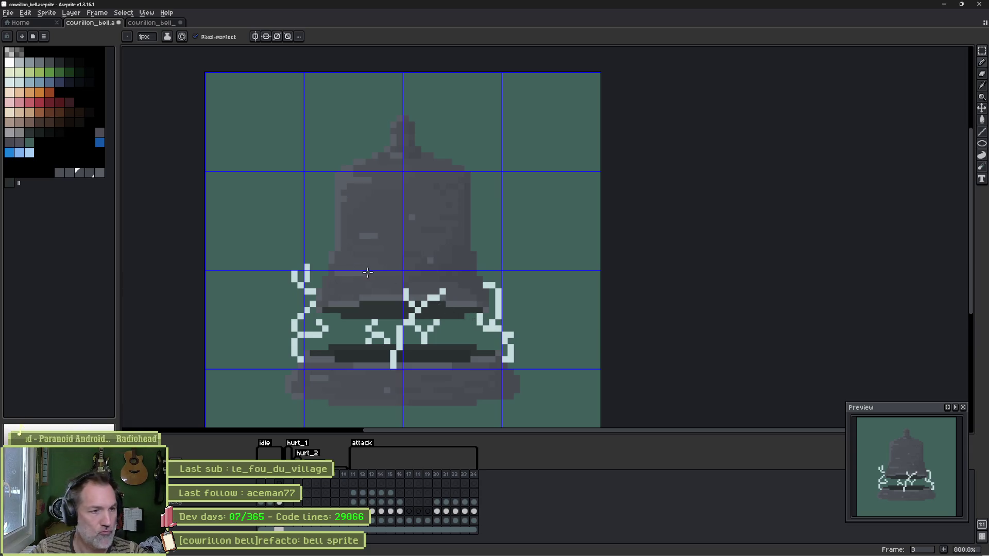
{"action": "scroll", "coordinate": [337, 262], "scroll_direction": "up", "scroll_amount": 4}
{"action": "left_click_drag", "start_coordinate": [336, 261], "coordinate": [319, 322]}
{"action": "left_click", "coordinate": [339, 295]}
{"action": "left_click", "coordinate": [357, 295]}
{"action": "left_click", "coordinate": [339, 314]}
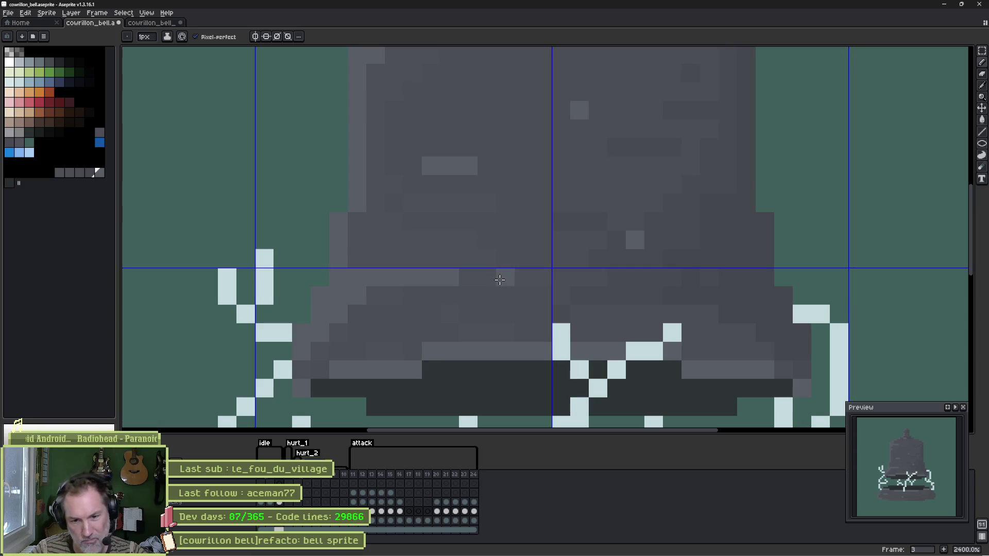
Step: Add more lighter pixels along the left shoulder and upper-left edge of the bell
{"action": "left_click", "coordinate": [357, 258]}
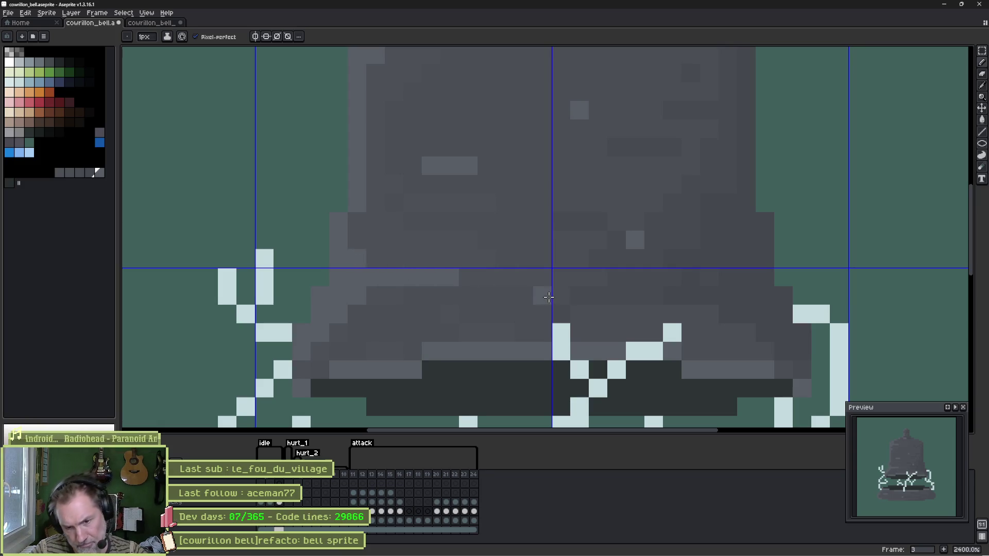
{"action": "left_click", "coordinate": [394, 204]}
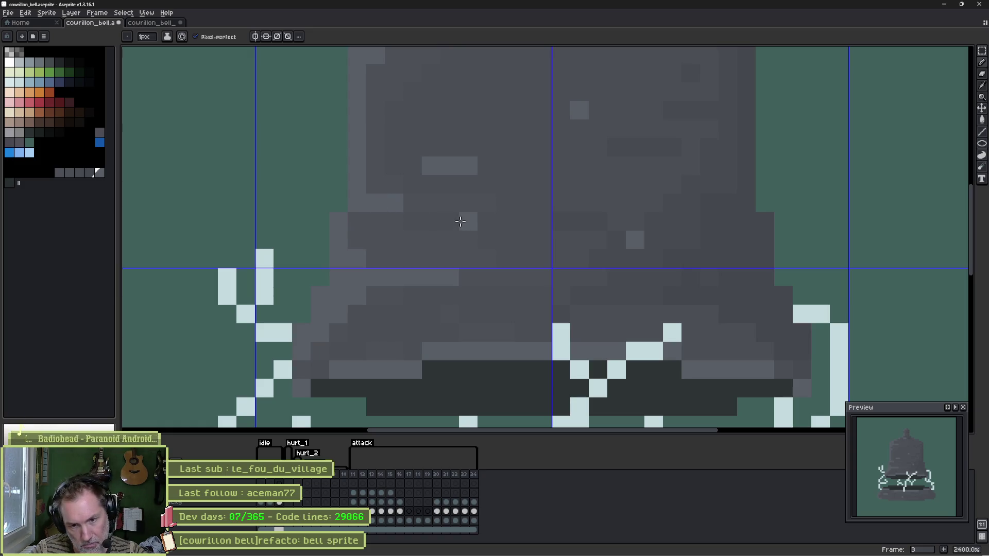
{"action": "left_click", "coordinate": [357, 221]}
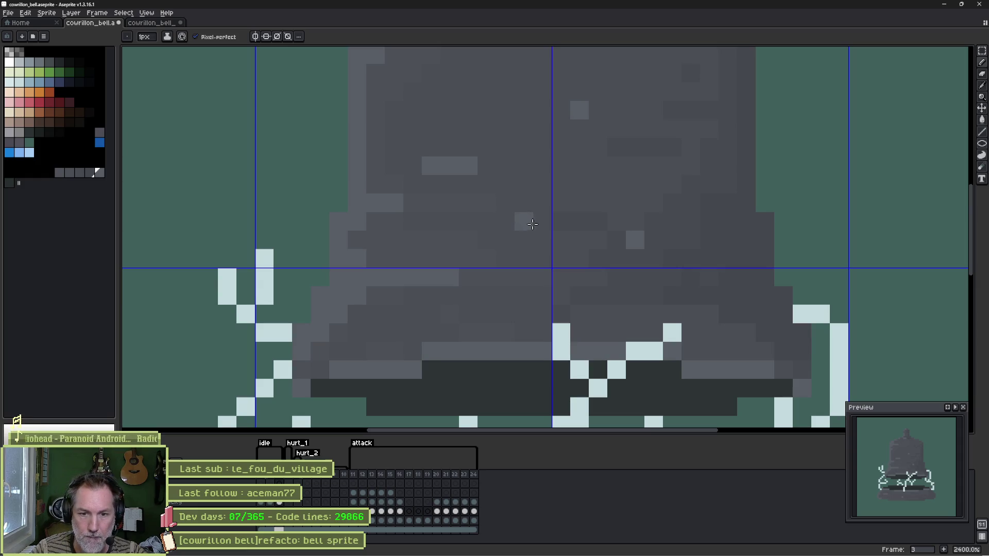
{"action": "scroll", "coordinate": [532, 224], "scroll_direction": "down", "scroll_amount": 3}
{"action": "mouse_move", "coordinate": [667, 405]}
{"action": "left_mouse_down"}
{"action": "mouse_move", "coordinate": [594, 287]}
{"action": "mouse_move", "coordinate": [557, 309]}
{"action": "left_mouse_up"}
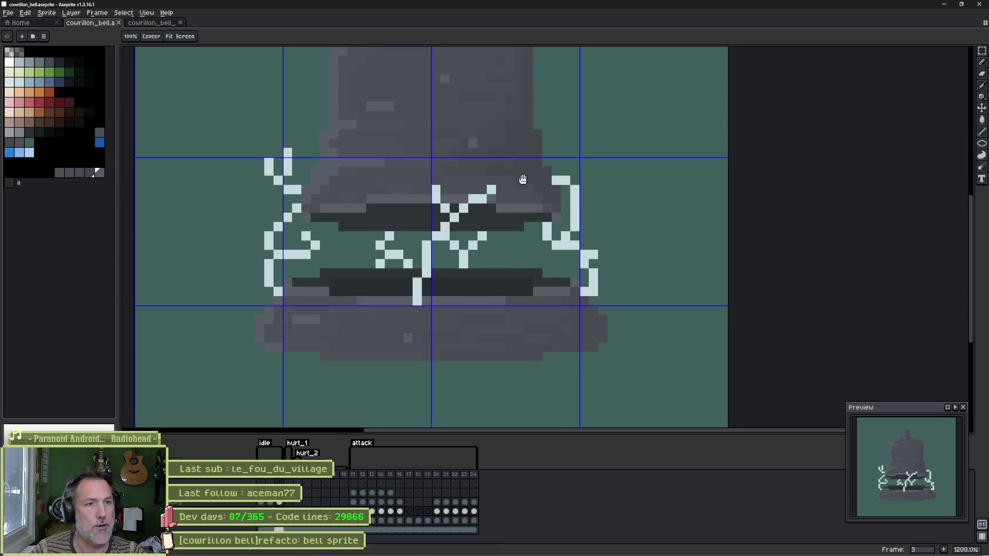
{"action": "left_click_drag", "start_coordinate": [523, 179], "coordinate": [494, 308]}
Step: Select the bell's dark side shape by colour and refill it a shade lighter grey
{"action": "key", "text": "w"}
{"action": "left_click", "coordinate": [513, 298]}
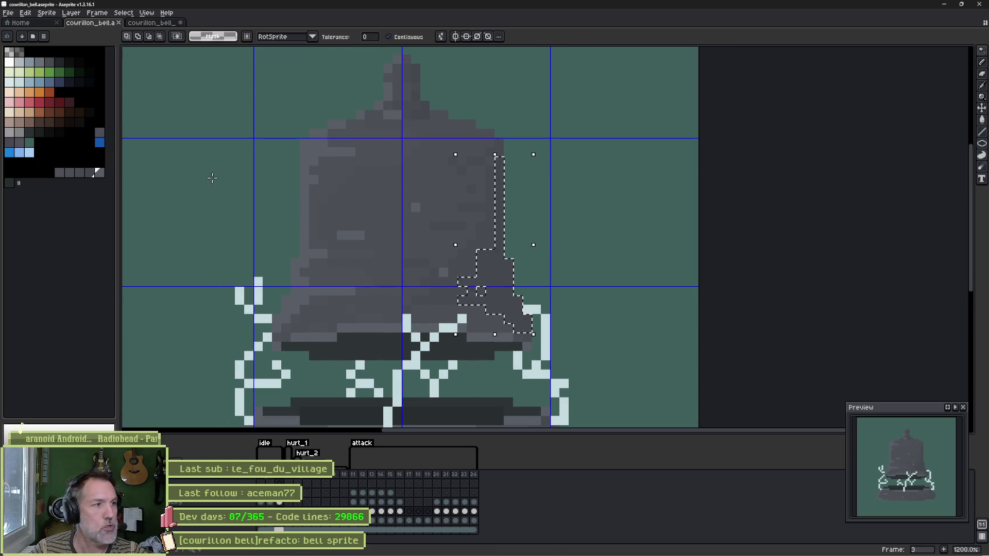
{"action": "left_click", "coordinate": [29, 132]}
{"action": "key", "text": "g"}
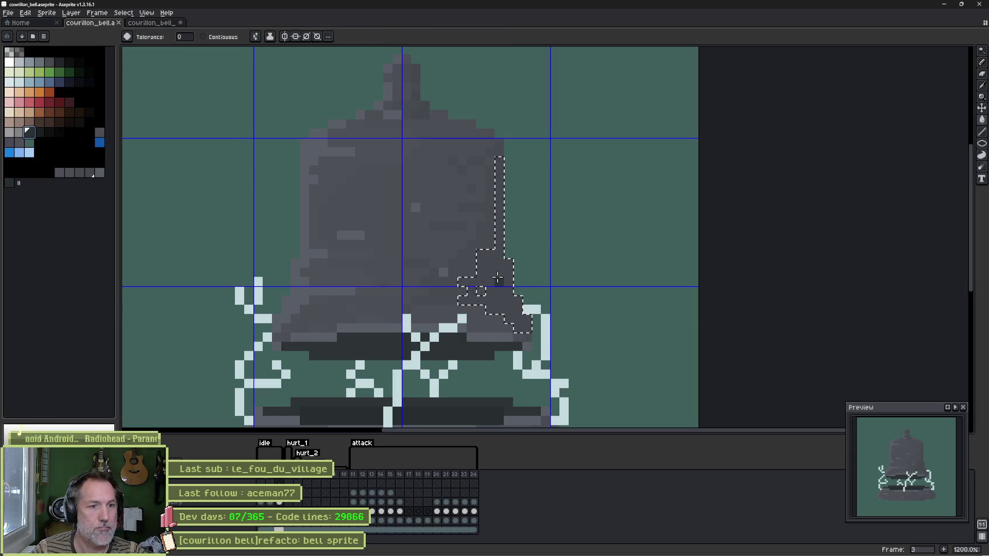
{"action": "left_click", "coordinate": [497, 277]}
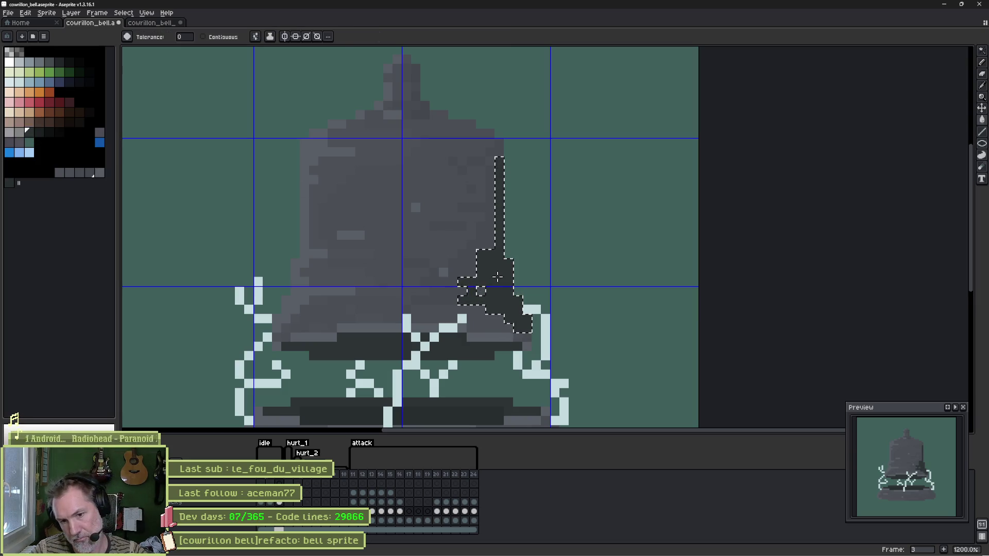
{"action": "left_click", "coordinate": [39, 133]}
{"action": "left_click", "coordinate": [495, 270]}
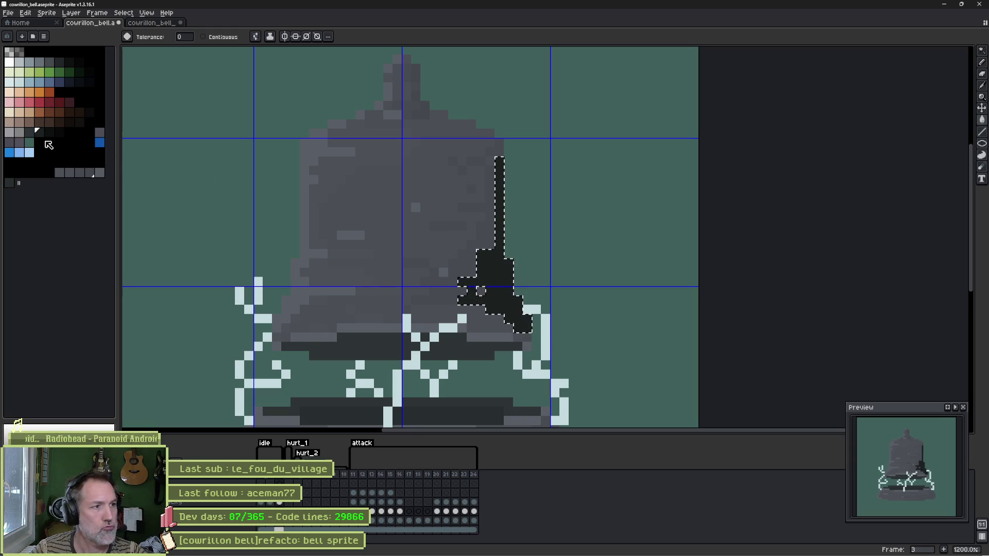
{"action": "left_click", "coordinate": [88, 174]}
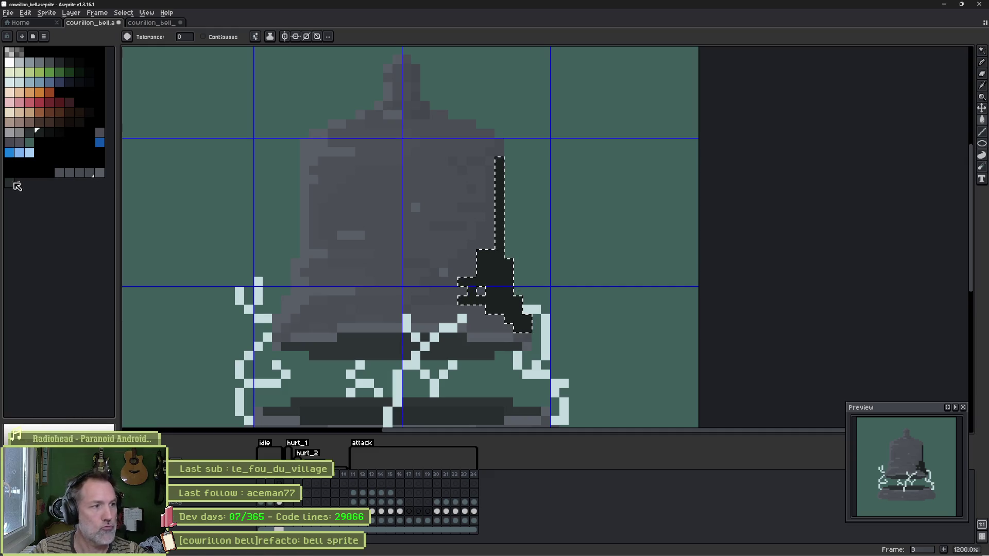
{"action": "left_click", "coordinate": [499, 274]}
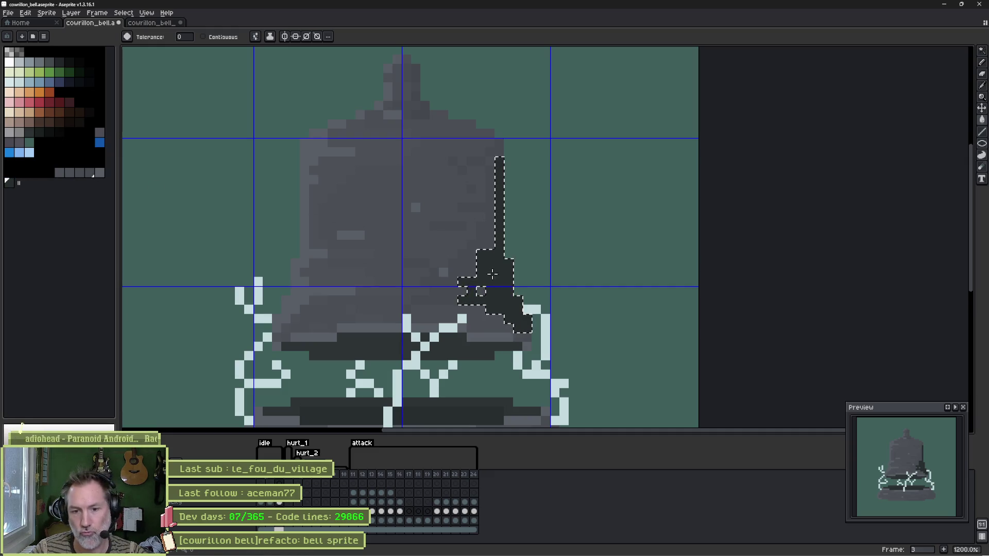
Step: Deselect and pencil dark shading along the base's lower-right edge and bottom row
{"action": "key", "text": "ctrl+d"}
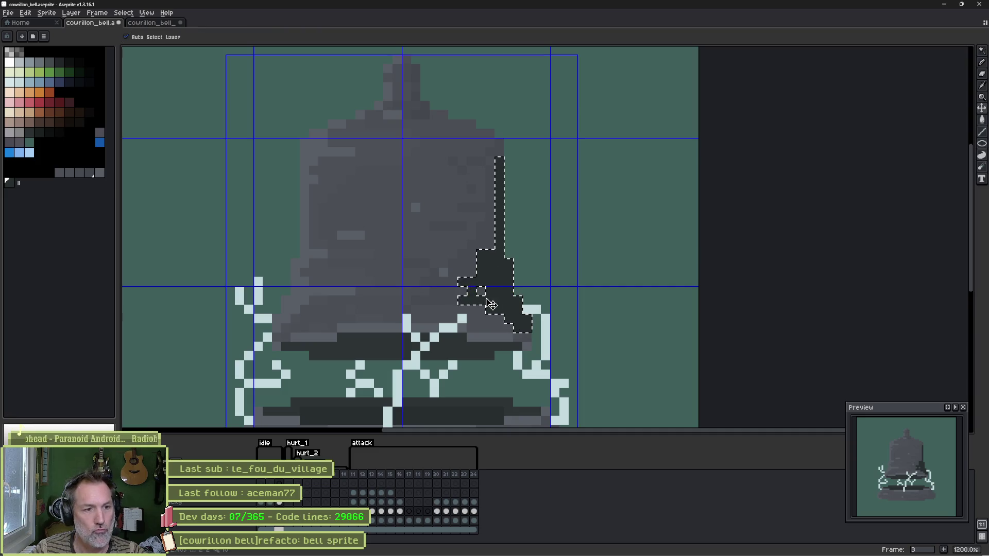
{"action": "key", "text": "b"}
{"action": "scroll", "coordinate": [482, 298], "scroll_direction": "down", "scroll_amount": 5}
{"action": "scroll", "coordinate": [482, 298], "scroll_direction": "right", "scroll_amount": 3}
{"action": "left_click", "coordinate": [474, 319], "text": "ctrl"}
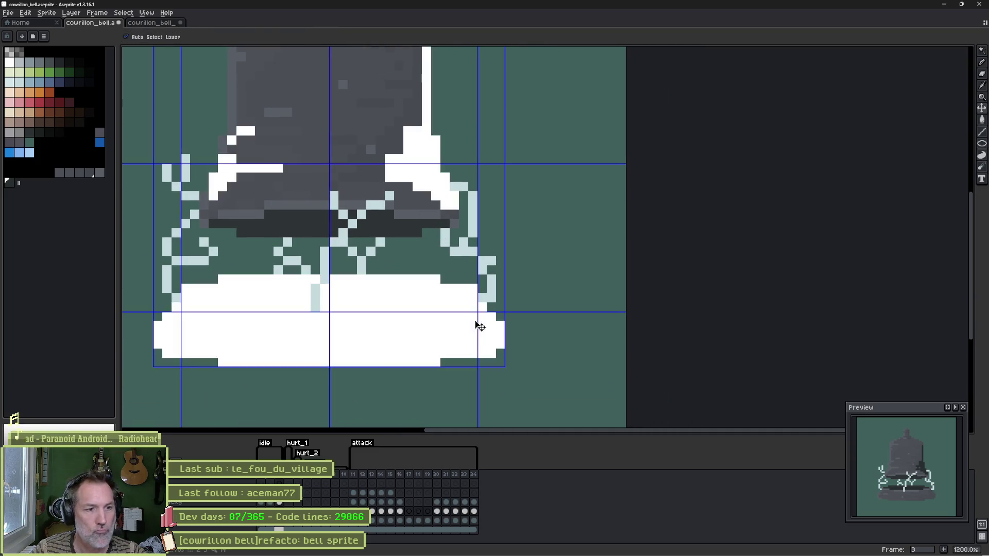
{"action": "mouse_move", "coordinate": [481, 311]}
{"action": "left_mouse_down"}
{"action": "mouse_move", "coordinate": [499, 338]}
{"action": "mouse_move", "coordinate": [482, 355]}
{"action": "mouse_move", "coordinate": [448, 338]}
{"action": "mouse_move", "coordinate": [467, 331]}
{"action": "mouse_move", "coordinate": [473, 342]}
{"action": "mouse_move", "coordinate": [425, 364]}
{"action": "mouse_move", "coordinate": [296, 362]}
{"action": "left_mouse_up"}
{"action": "mouse_move", "coordinate": [436, 360]}
{"action": "left_mouse_down"}
{"action": "mouse_move", "coordinate": [449, 351]}
{"action": "mouse_move", "coordinate": [431, 343]}
{"action": "left_mouse_up"}
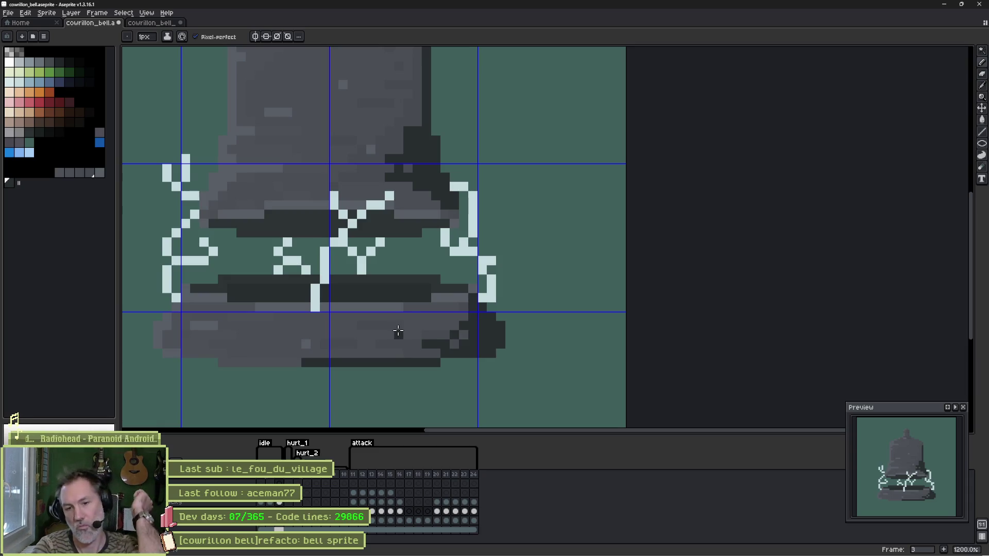
Step: Save the bell sprite, play its animation preview, and switch back to Godot
{"action": "key", "text": "ctrl+s"}
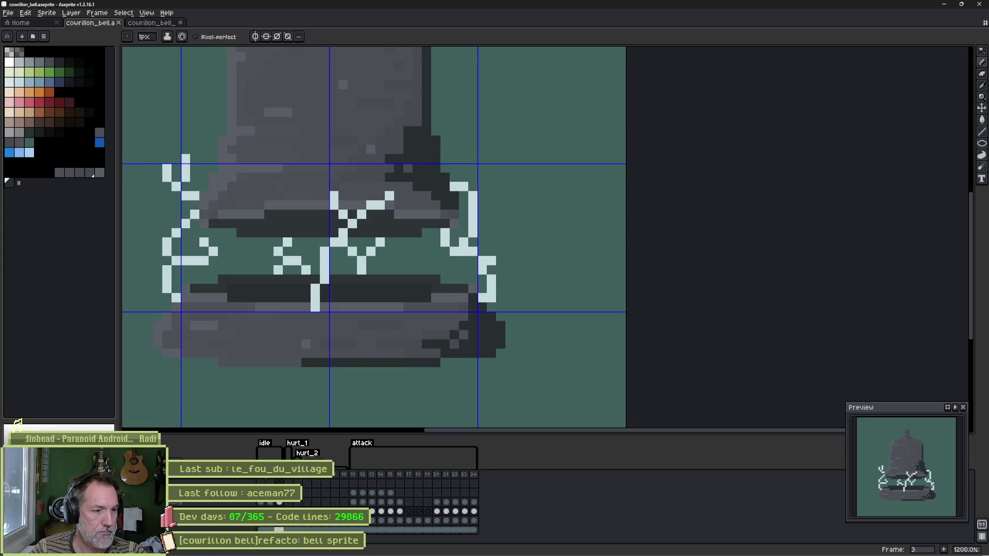
{"action": "key", "text": "Return"}
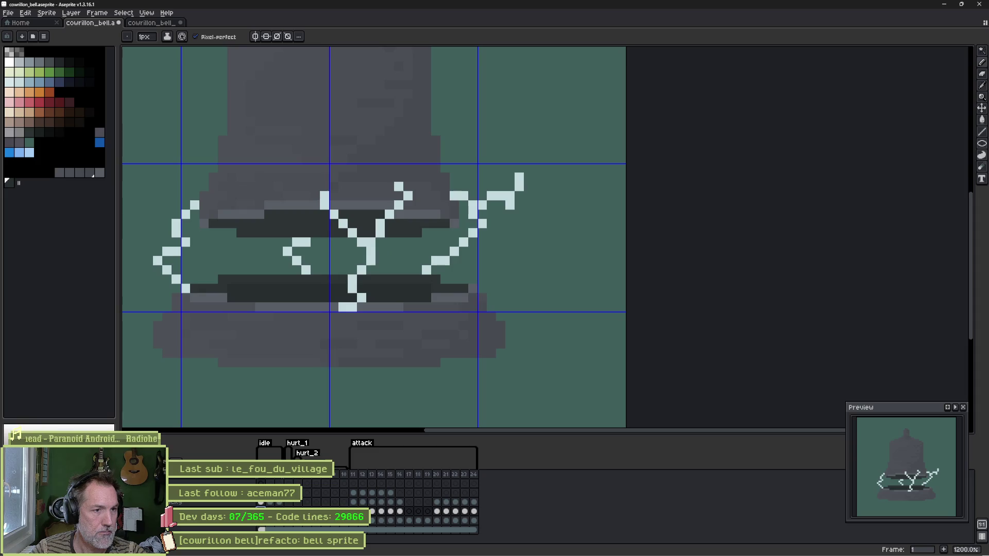
{"action": "mouse_move", "coordinate": [602, 537]}
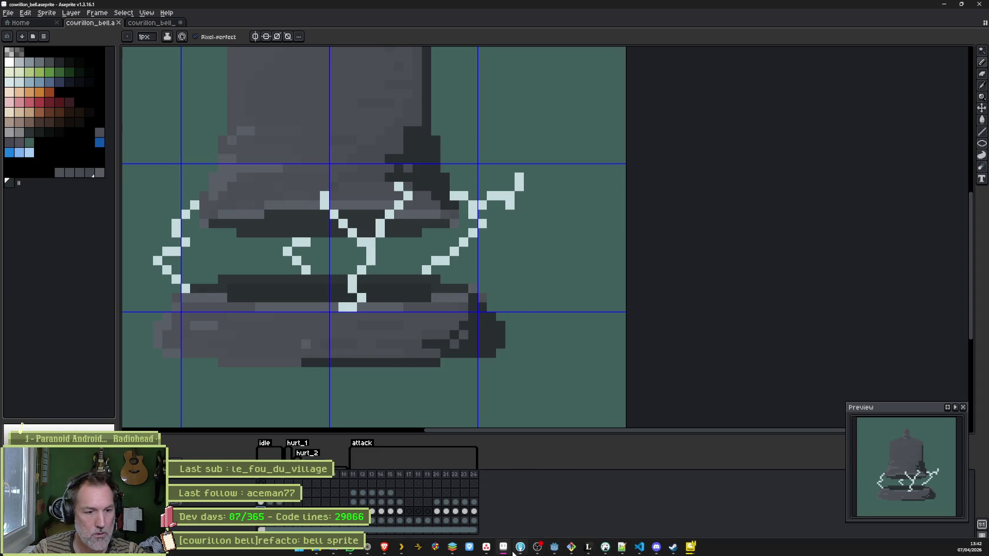
{"action": "left_click", "coordinate": [554, 547]}
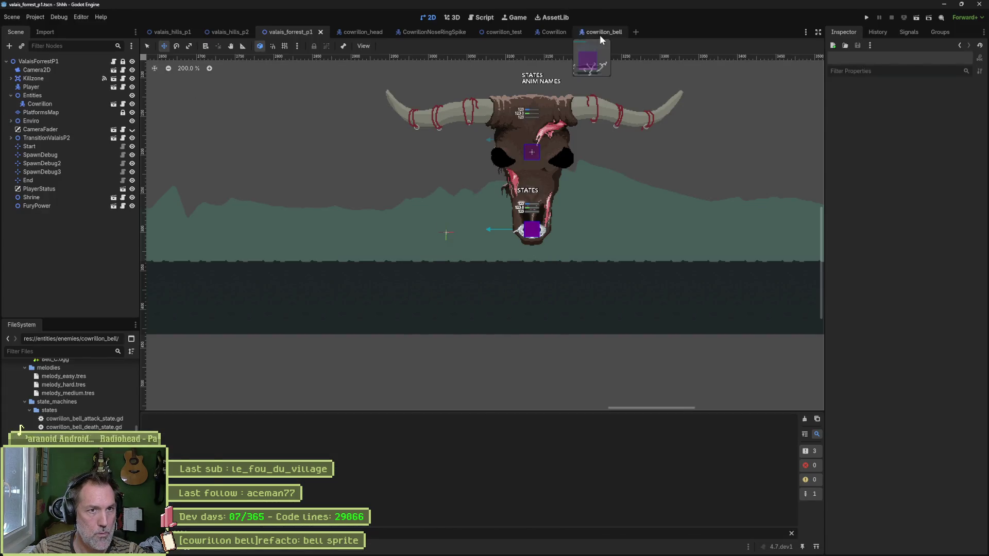
Step: Reimport the retouched Aseprite bell sprite on the cowrillon_bell Sprite2D node
{"action": "left_click", "coordinate": [598, 33]}
{"action": "left_click", "coordinate": [39, 95]}
{"action": "scroll", "coordinate": [903, 462], "scroll_direction": "down", "scroll_amount": 5}
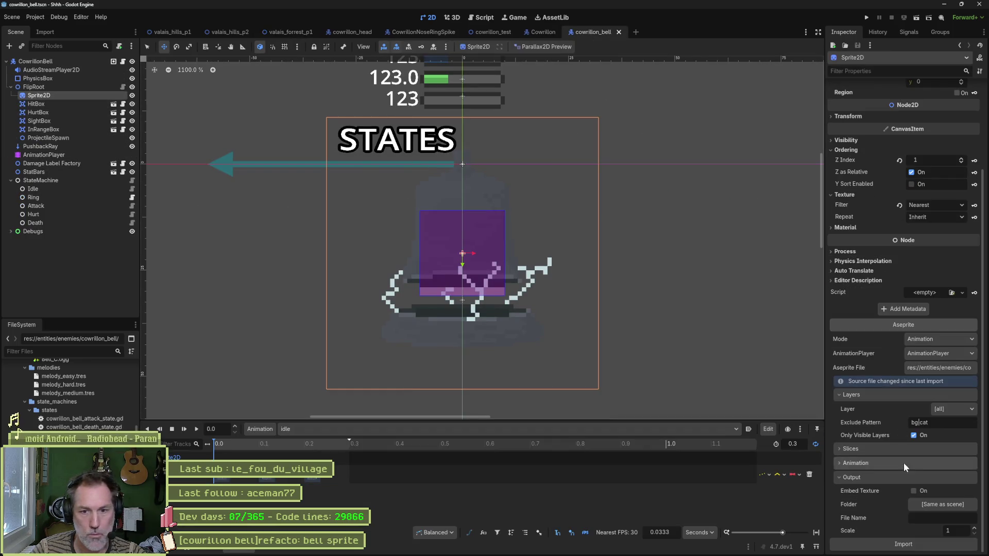
{"action": "left_click", "coordinate": [899, 545]}
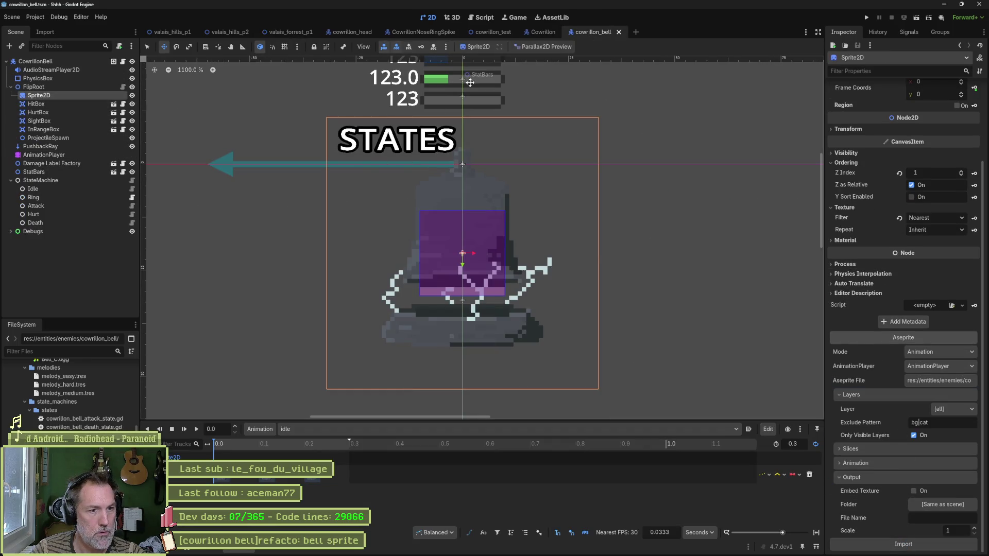
Step: Run the valais_forrest_p1 scene with F6 to test the bells, then stop it
{"action": "left_click", "coordinate": [297, 30]}
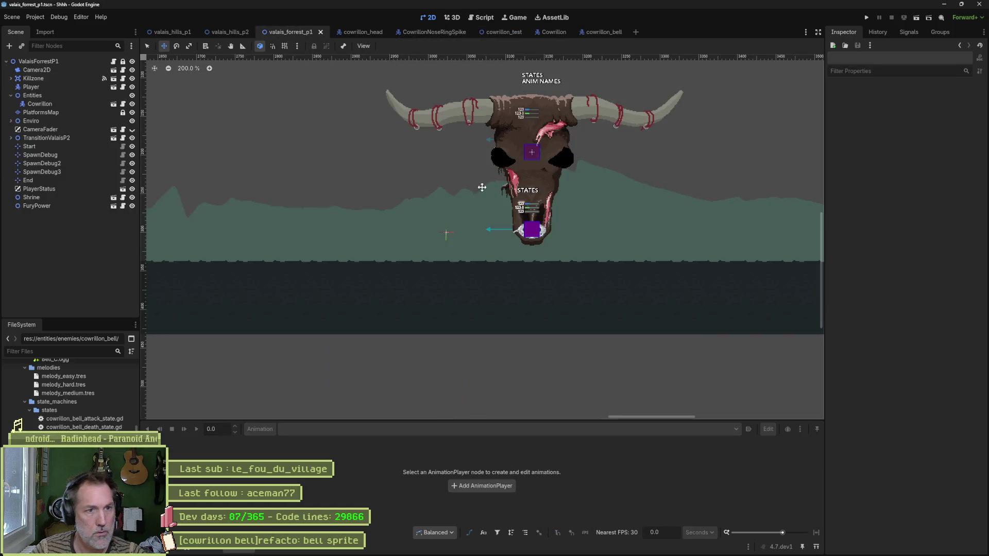
{"action": "key", "text": "F6"}
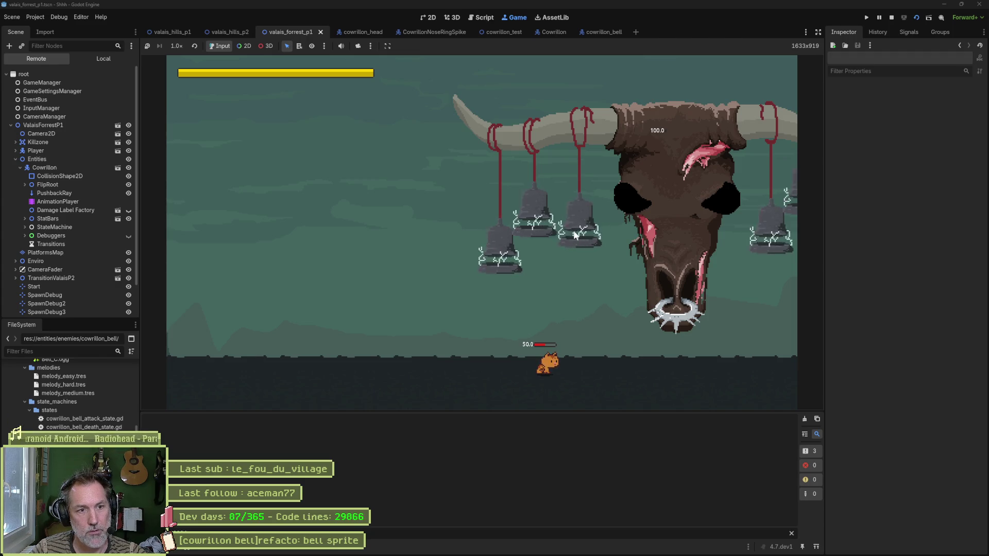
{"action": "key", "text": "F8"}
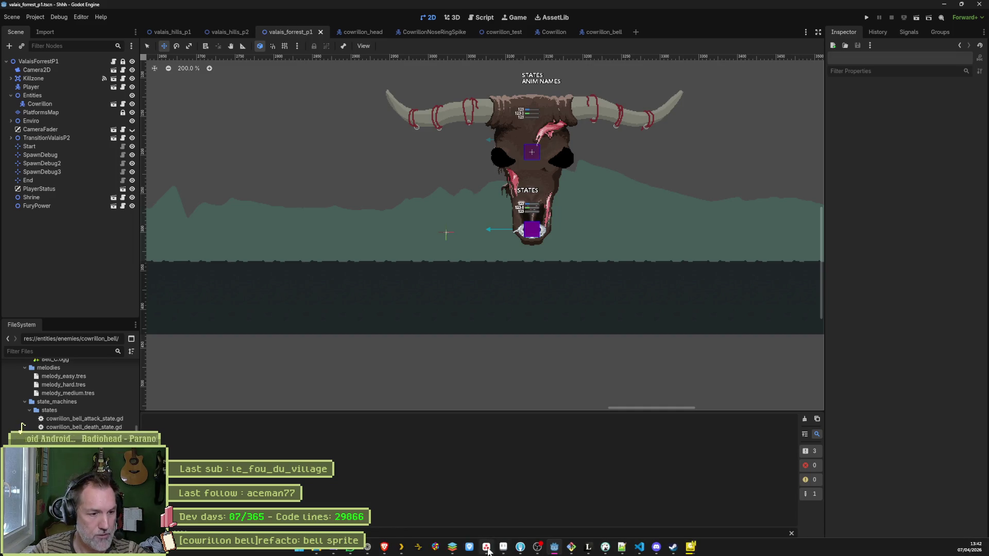
Step: Undo the frame copy and the base's dark pencil shading, then deselect and return to the Pencil
{"action": "left_click", "coordinate": [504, 549]}
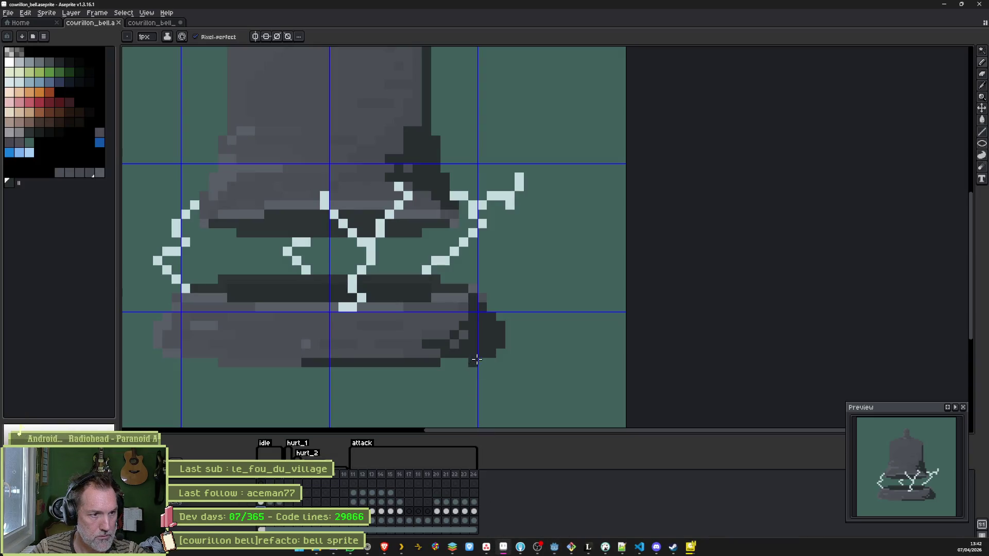
{"action": "left_click_drag", "start_coordinate": [380, 244], "coordinate": [425, 285]}
{"action": "scroll", "coordinate": [426, 285], "scroll_direction": "down", "scroll_amount": 3}
{"action": "key", "text": "ctrl+z"}
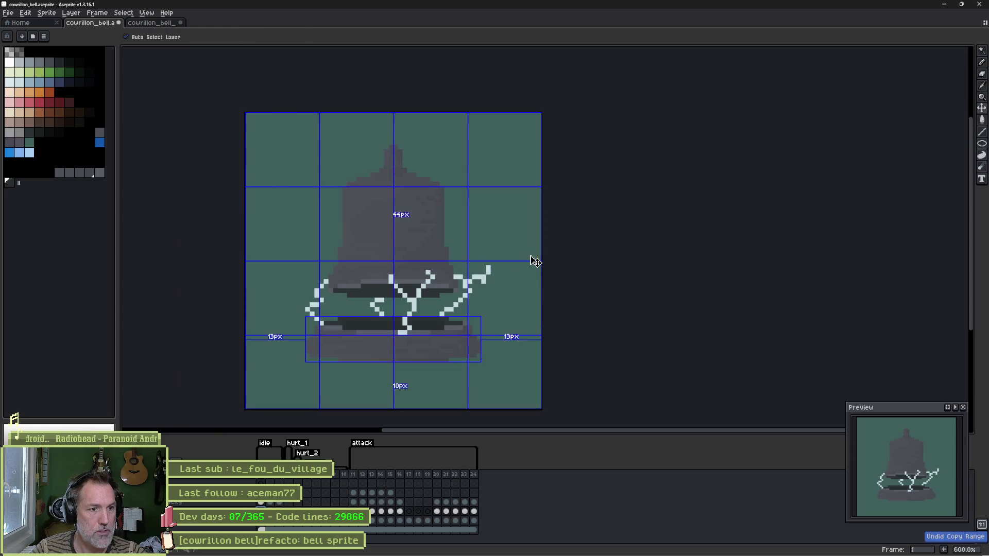
{"action": "key", "text": "ctrl+z"}
{"action": "key", "text": "ctrl+z"}
{"action": "key", "text": "ctrl+z"}
{"action": "key", "text": "ctrl+z"}
{"action": "key", "text": "ctrl+z"}
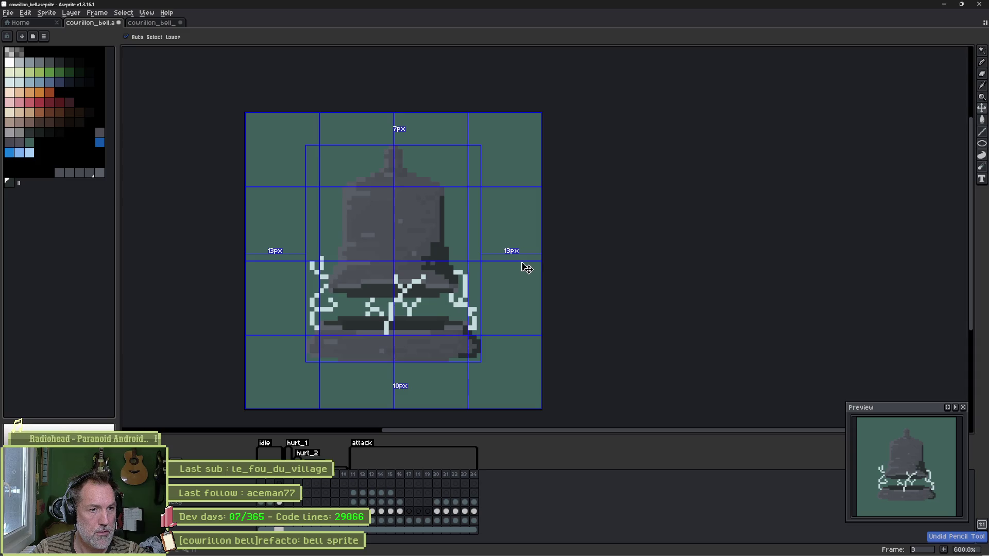
{"action": "key", "text": "ctrl+z"}
{"action": "key", "text": "ctrl+z"}
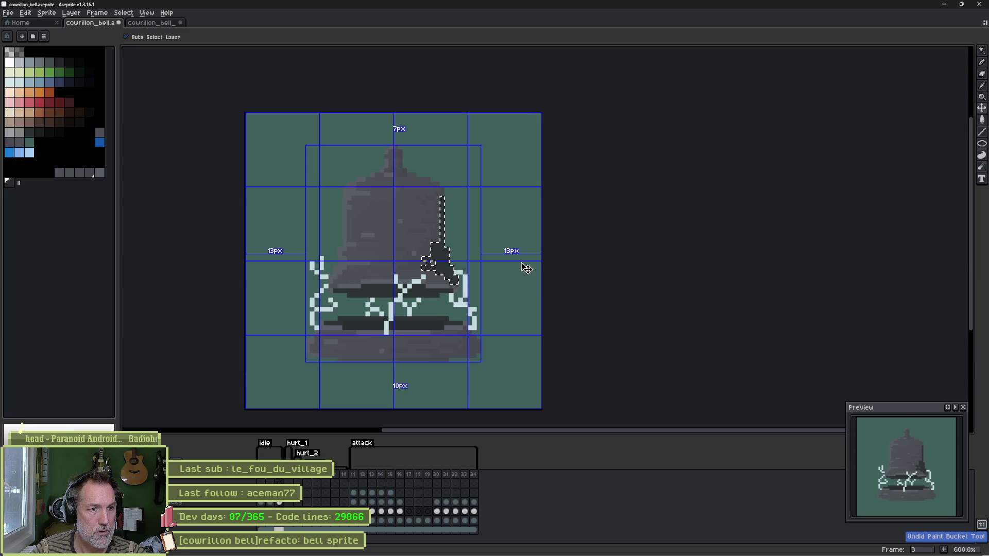
{"action": "key", "text": "ctrl+d"}
{"action": "key", "text": "b"}
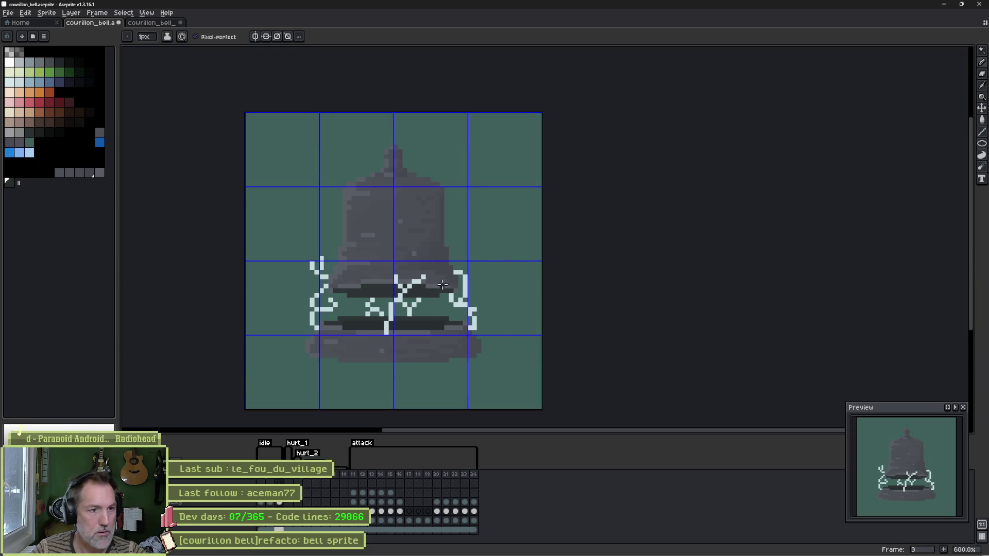
Step: Compare frames 11 and 1, then open the fx layer's properties
{"action": "left_click_drag", "start_coordinate": [410, 278], "coordinate": [441, 304]}
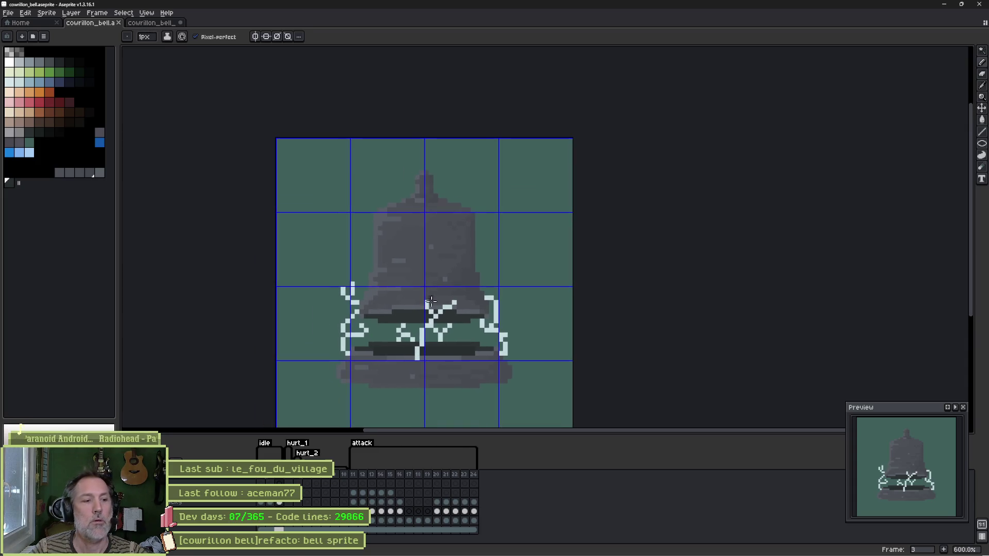
{"action": "left_click", "coordinate": [356, 486]}
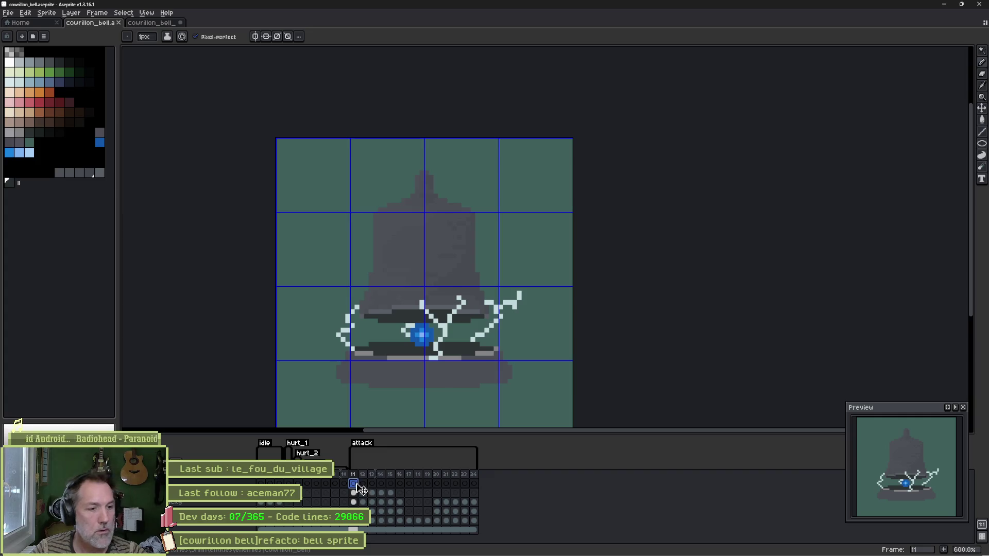
{"action": "left_click", "coordinate": [261, 482]}
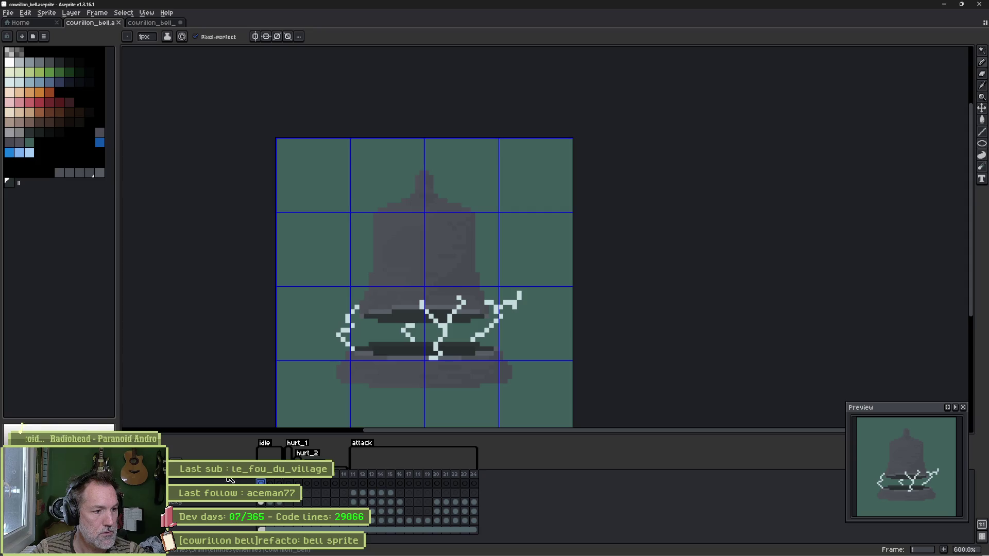
{"action": "key", "text": "i"}
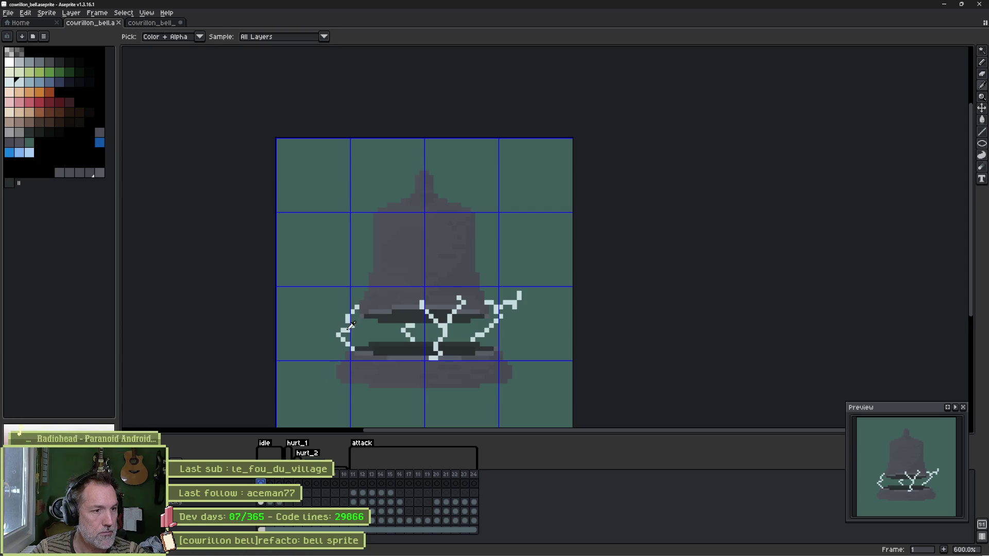
{"action": "double_click", "coordinate": [238, 482]}
{"action": "left_click", "coordinate": [923, 93]}
{"action": "key", "text": "plus"}
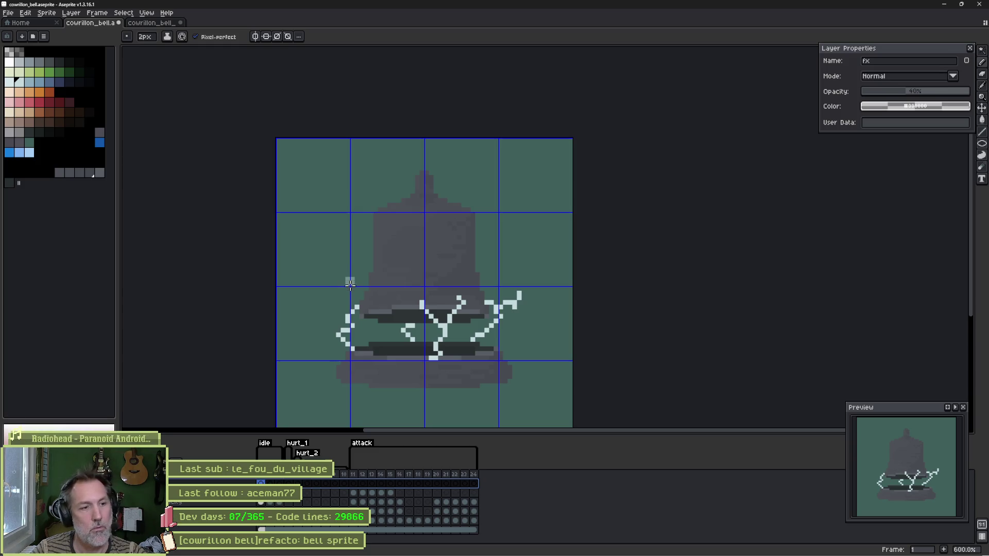
{"action": "mouse_move", "coordinate": [365, 301]}
{"action": "left_mouse_down"}
{"action": "mouse_move", "coordinate": [352, 331]}
{"action": "mouse_move", "coordinate": [375, 273]}
{"action": "left_mouse_up"}
{"action": "mouse_move", "coordinate": [418, 306]}
{"action": "left_mouse_down"}
{"action": "mouse_move", "coordinate": [492, 305]}
{"action": "mouse_move", "coordinate": [456, 271]}
{"action": "left_mouse_up"}
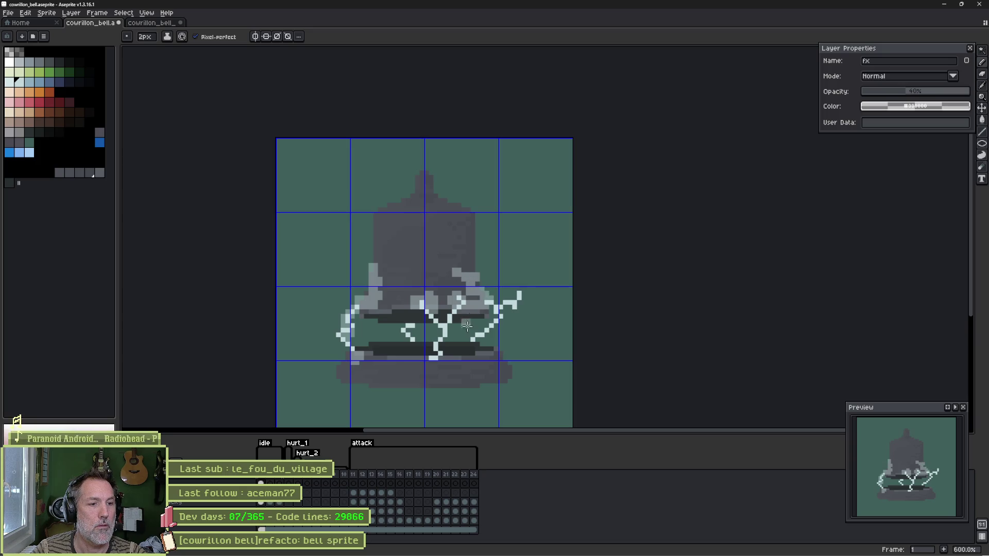
{"action": "mouse_move", "coordinate": [411, 329]}
{"action": "left_mouse_down"}
{"action": "mouse_move", "coordinate": [421, 343]}
{"action": "mouse_move", "coordinate": [438, 325]}
{"action": "left_mouse_up"}
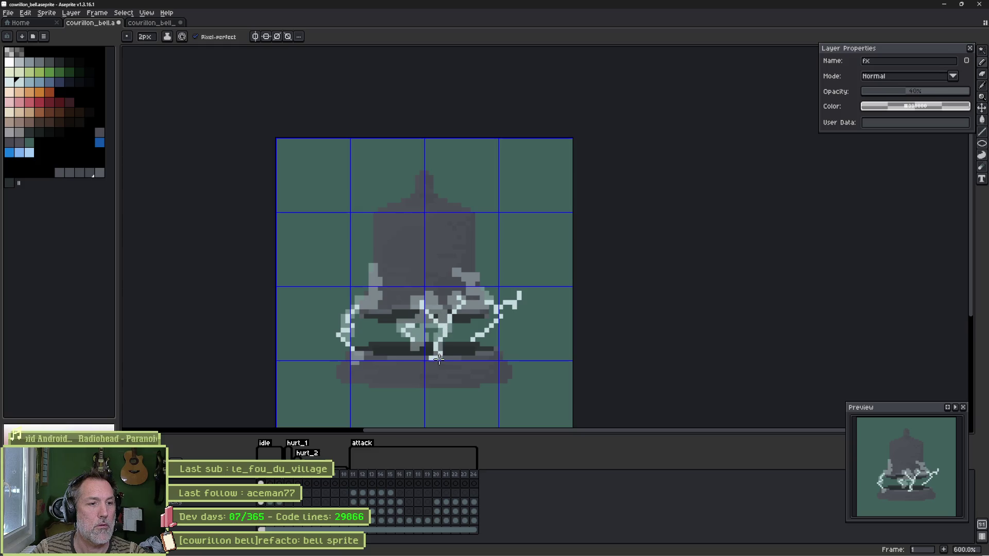
{"action": "mouse_move", "coordinate": [501, 308]}
{"action": "left_mouse_down"}
{"action": "mouse_move", "coordinate": [518, 296]}
{"action": "mouse_move", "coordinate": [472, 340]}
{"action": "left_mouse_up"}
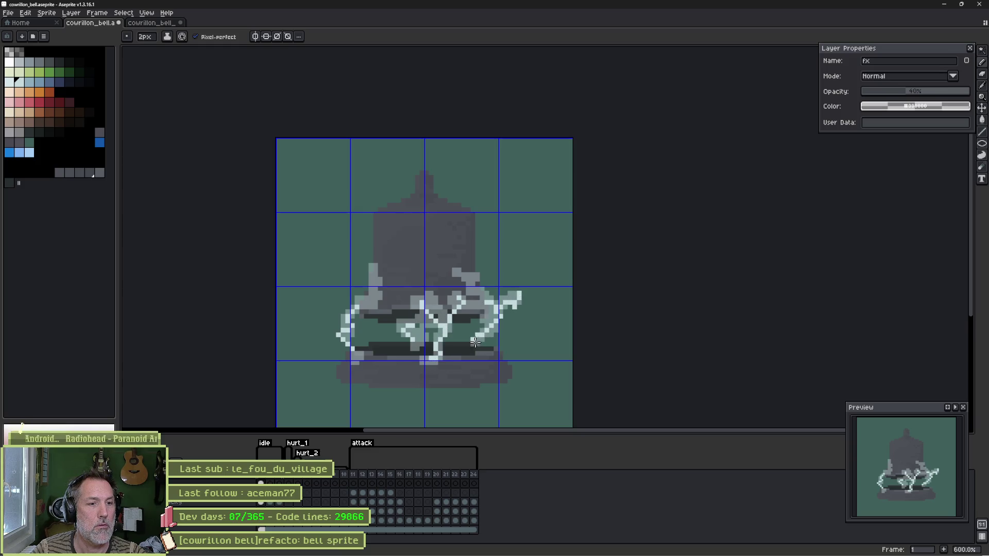
{"action": "left_click_drag", "start_coordinate": [418, 368], "coordinate": [453, 370]}
{"action": "mouse_move", "coordinate": [368, 365]}
{"action": "left_mouse_down"}
{"action": "mouse_move", "coordinate": [343, 368]}
{"action": "mouse_move", "coordinate": [382, 367]}
{"action": "left_mouse_up"}
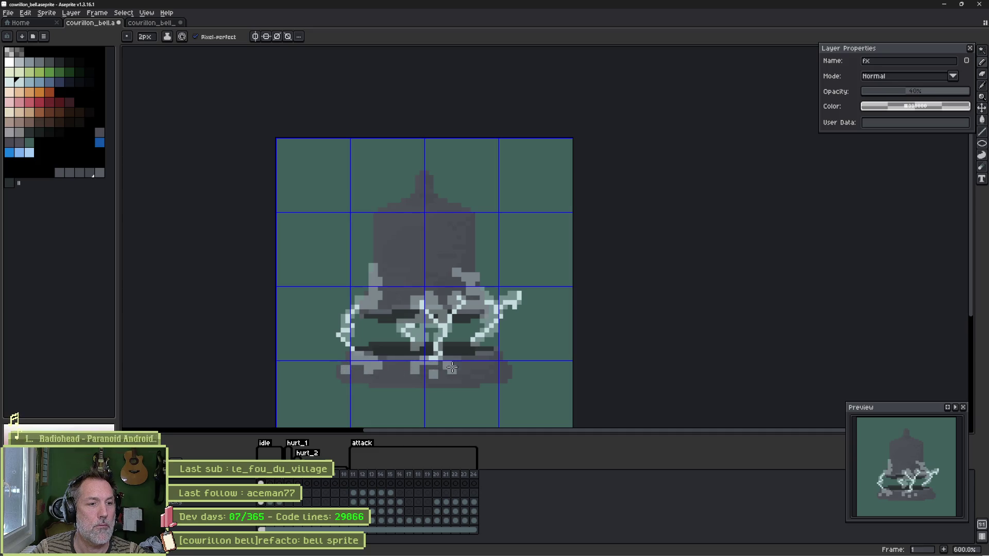
{"action": "left_click_drag", "start_coordinate": [901, 94], "coordinate": [883, 96]}
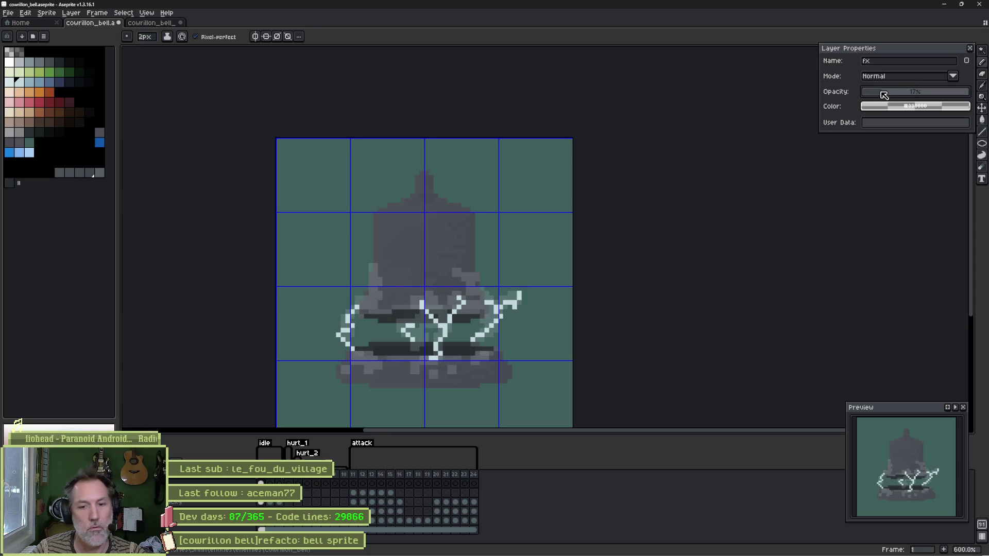
{"action": "key", "text": "e"}
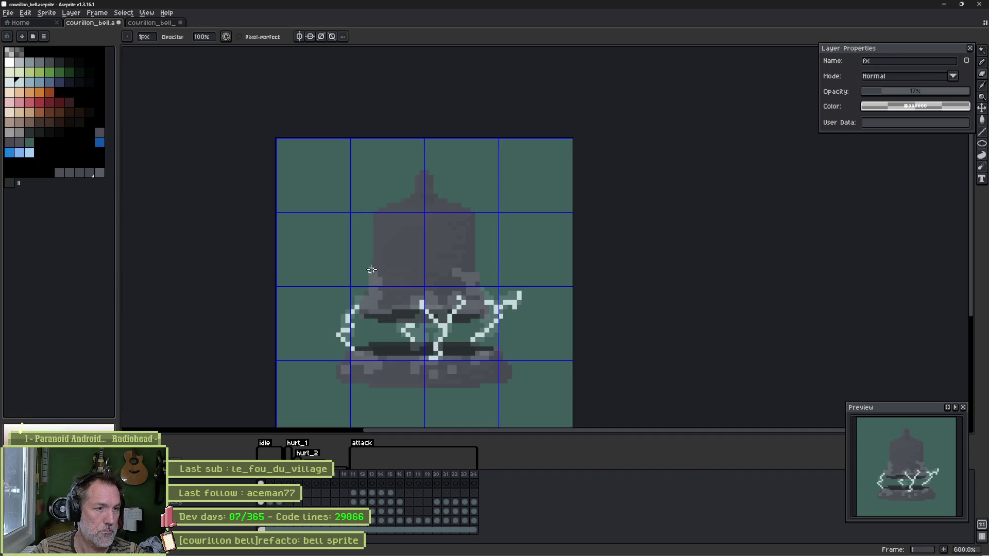
{"action": "scroll", "coordinate": [368, 279], "scroll_direction": "up", "scroll_amount": 5}
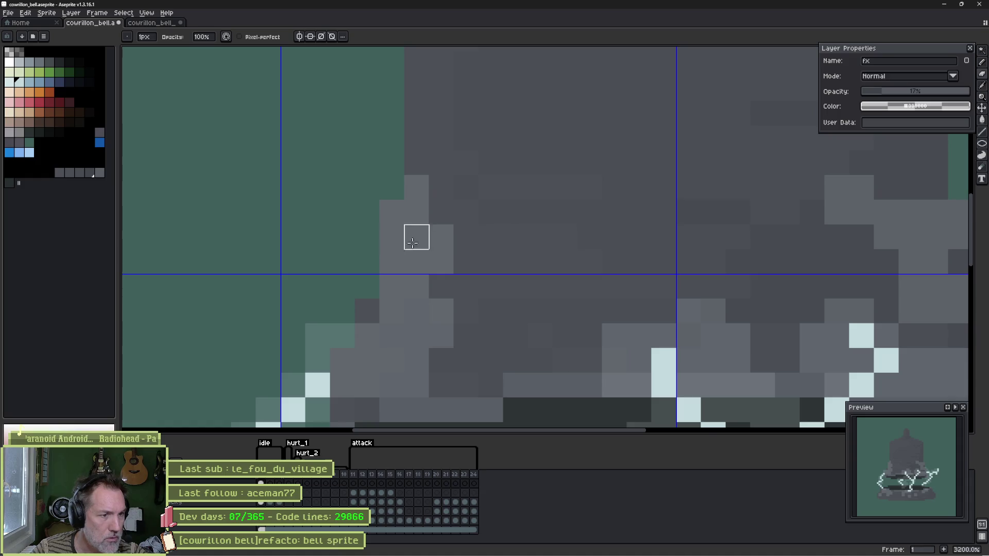
{"action": "scroll", "coordinate": [753, 273], "scroll_direction": "down", "scroll_amount": 3}
{"action": "left_click_drag", "start_coordinate": [753, 273], "coordinate": [563, 270]}
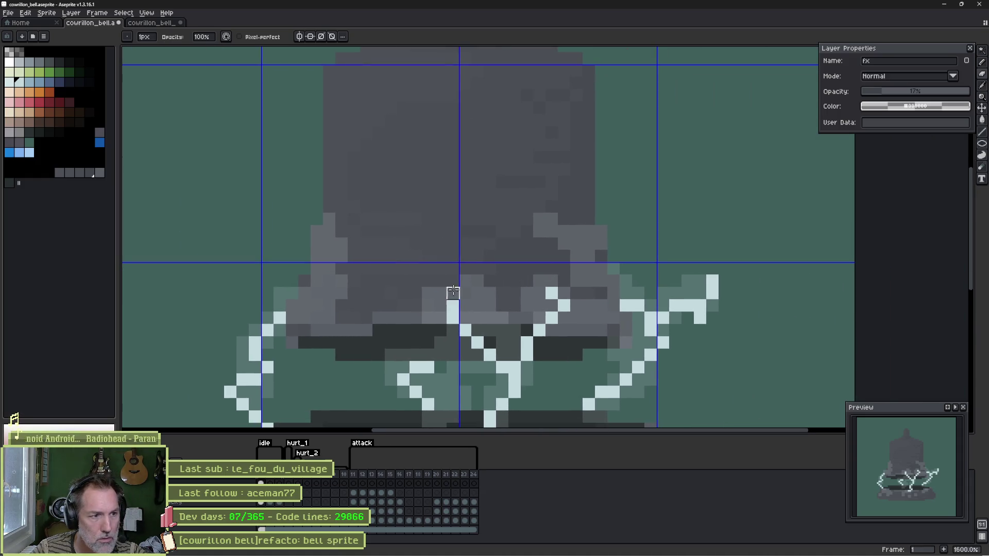
{"action": "left_click_drag", "start_coordinate": [342, 316], "coordinate": [364, 272]}
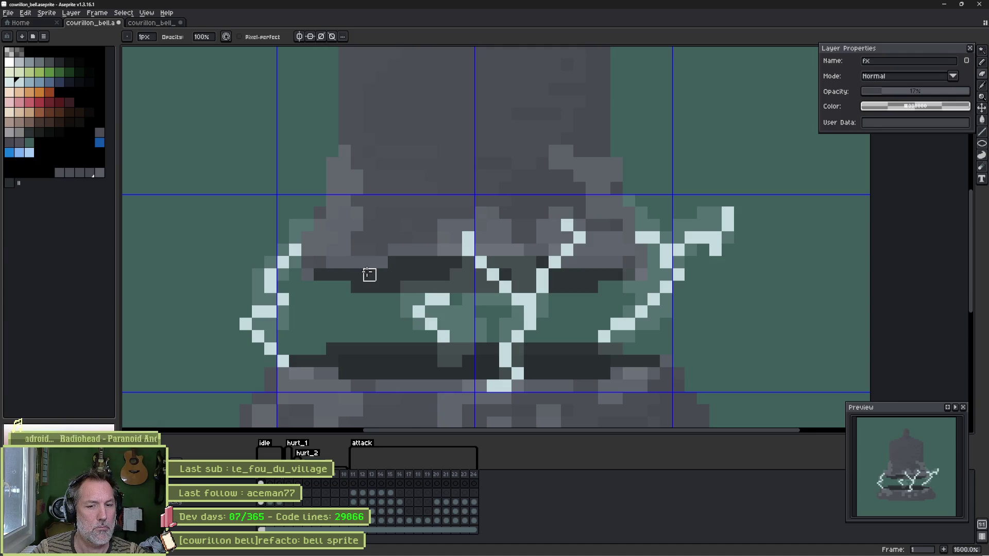
{"action": "left_click_drag", "start_coordinate": [481, 399], "coordinate": [447, 284]}
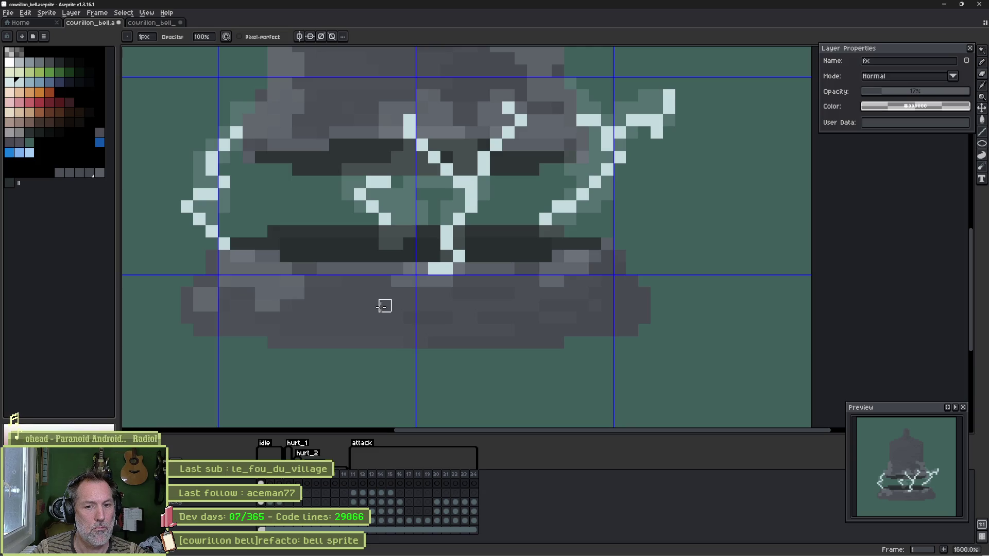
{"action": "scroll", "coordinate": [383, 306], "scroll_direction": "down", "scroll_amount": 3}
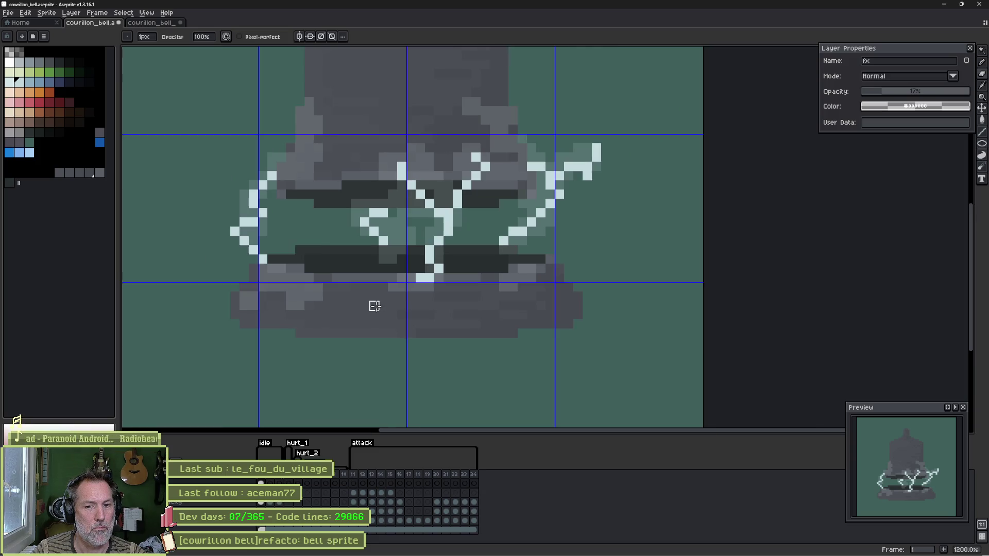
{"action": "key", "text": "b"}
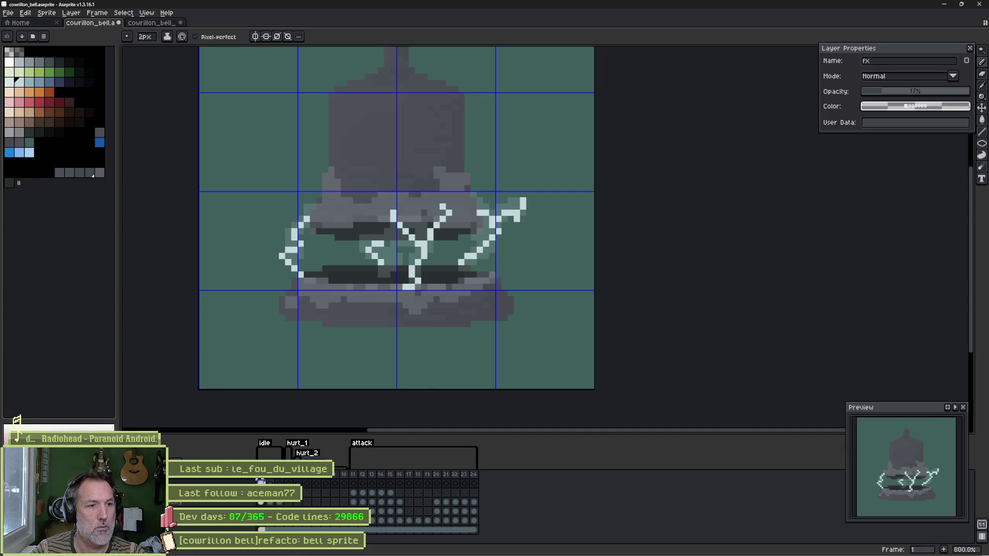
{"action": "left_click", "coordinate": [270, 483]}
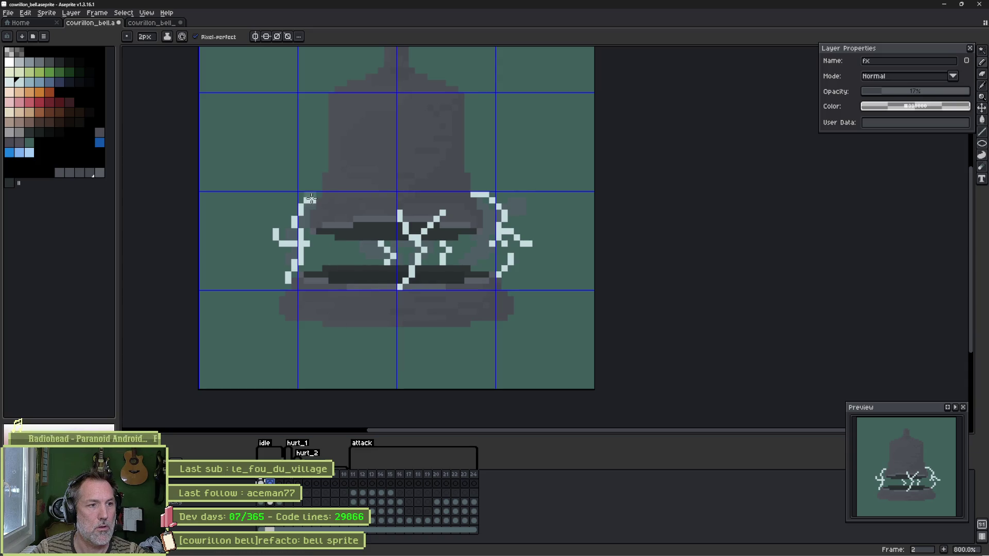
Step: On frame 2, paint faint light-grey glow pixels across the bell's upper and lower bands
{"action": "mouse_move", "coordinate": [328, 199]}
{"action": "left_mouse_down"}
{"action": "mouse_move", "coordinate": [337, 212]}
{"action": "mouse_move", "coordinate": [447, 206]}
{"action": "mouse_move", "coordinate": [463, 221]}
{"action": "left_mouse_up"}
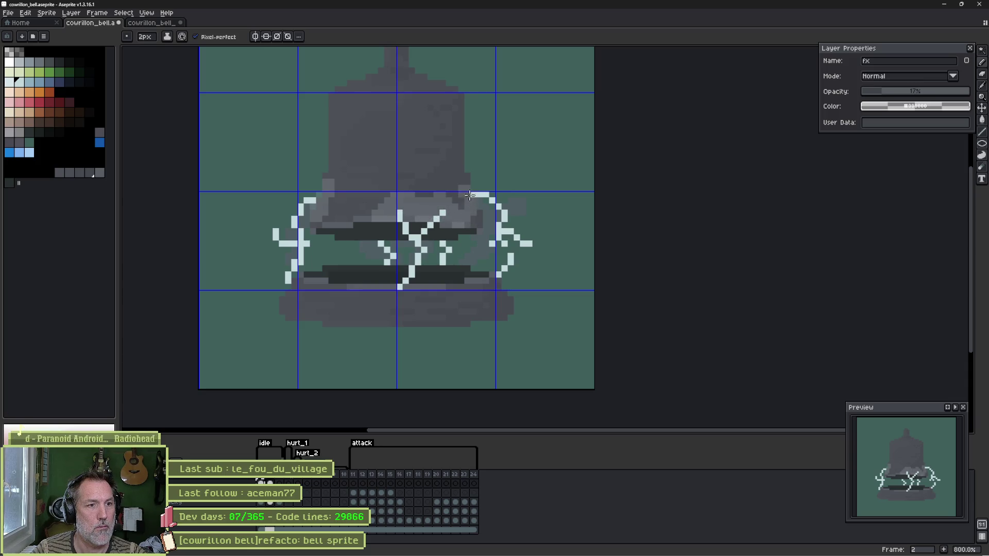
{"action": "mouse_move", "coordinate": [408, 304]}
{"action": "left_mouse_down"}
{"action": "mouse_move", "coordinate": [383, 297]}
{"action": "mouse_move", "coordinate": [407, 293]}
{"action": "left_mouse_up"}
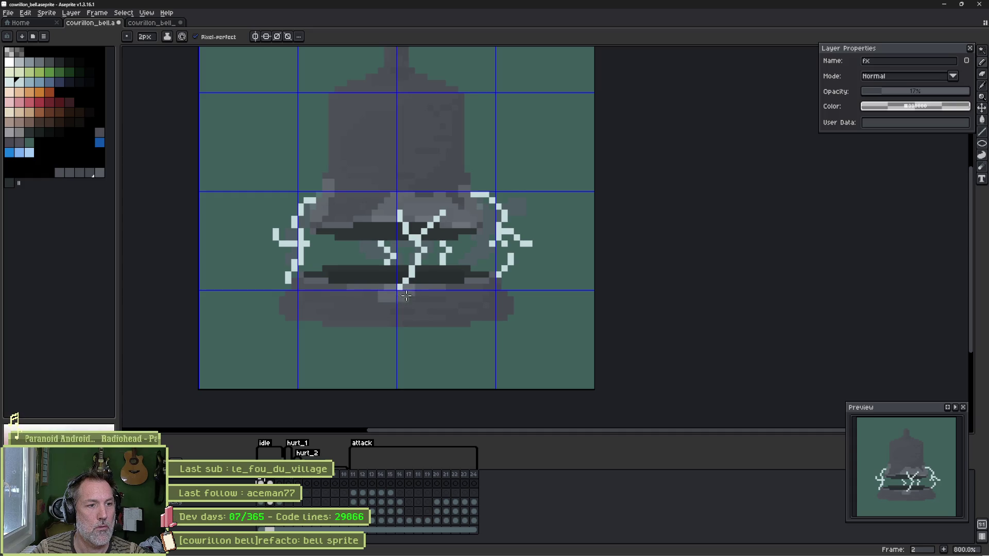
{"action": "left_click_drag", "start_coordinate": [298, 293], "coordinate": [319, 298]}
{"action": "left_click_drag", "start_coordinate": [477, 291], "coordinate": [489, 284]}
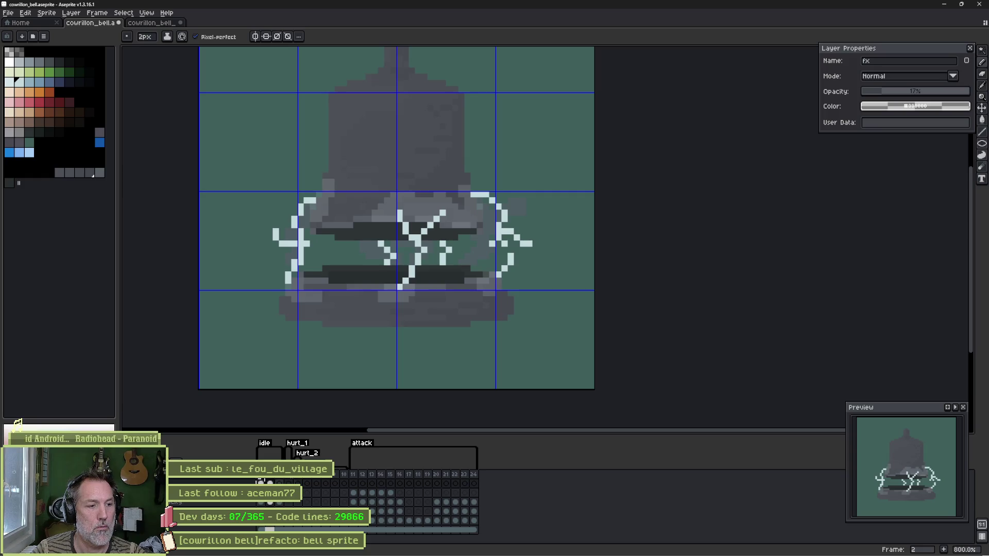
Step: On frame 3, add faint glow near the right-side lightning and along the bell's upper and lower rims
{"action": "left_click", "coordinate": [278, 483]}
{"action": "mouse_move", "coordinate": [433, 214]}
{"action": "left_mouse_down"}
{"action": "mouse_move", "coordinate": [472, 204]}
{"action": "mouse_move", "coordinate": [477, 221]}
{"action": "left_mouse_up"}
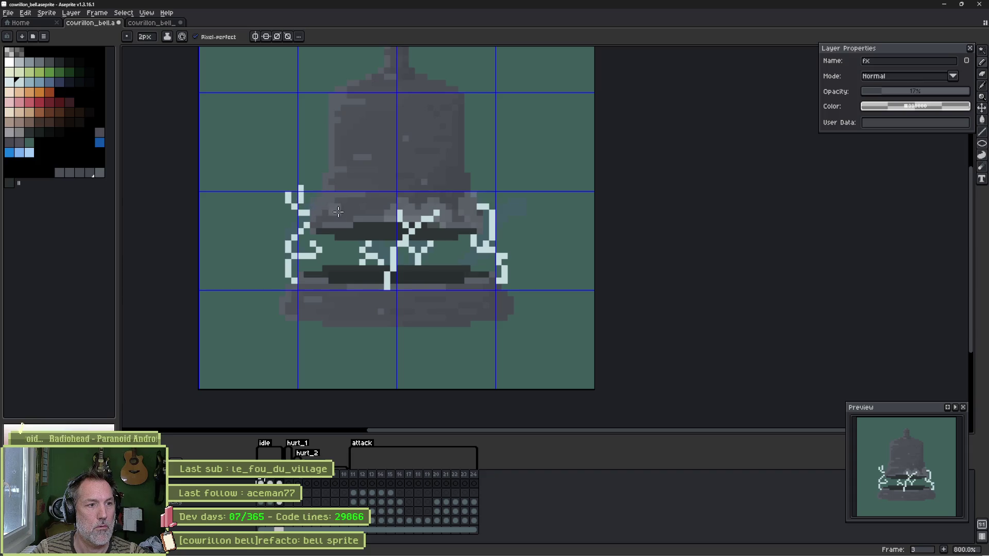
{"action": "left_click_drag", "start_coordinate": [323, 216], "coordinate": [319, 223]}
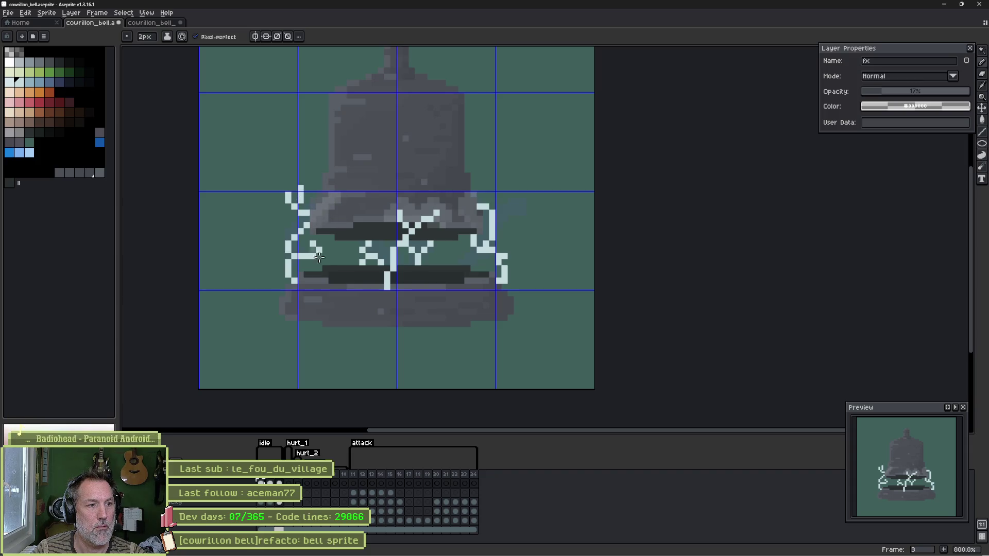
{"action": "left_click_drag", "start_coordinate": [298, 287], "coordinate": [494, 291]}
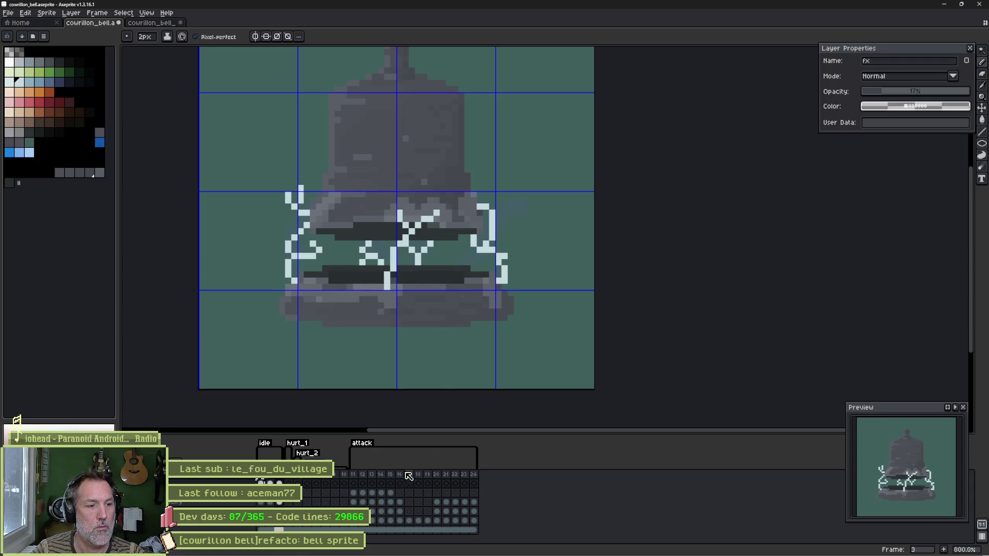
Step: Return to frame 1 and magic-wand select a same-colour area on the bell top
{"action": "key", "text": "Home"}
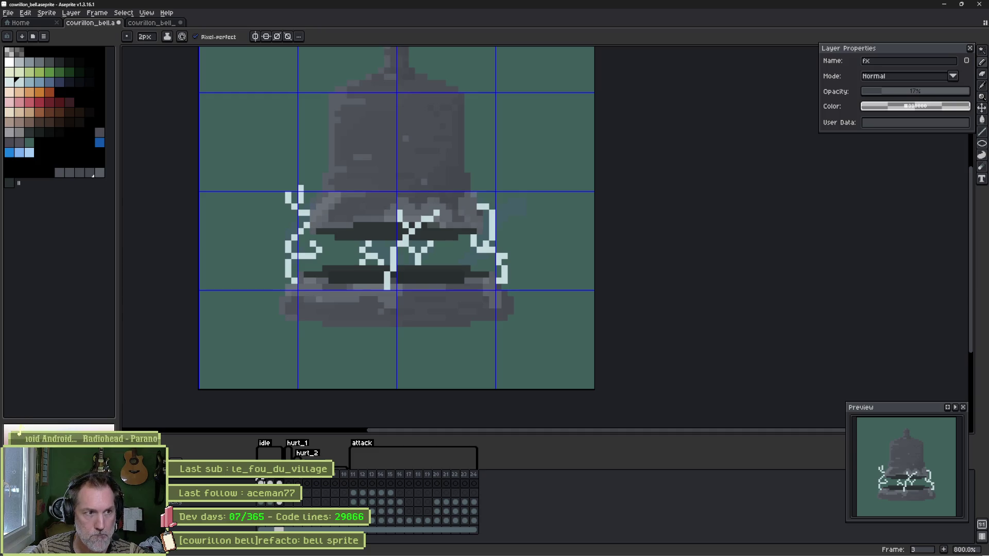
{"action": "key", "text": "i"}
{"action": "key", "text": "w"}
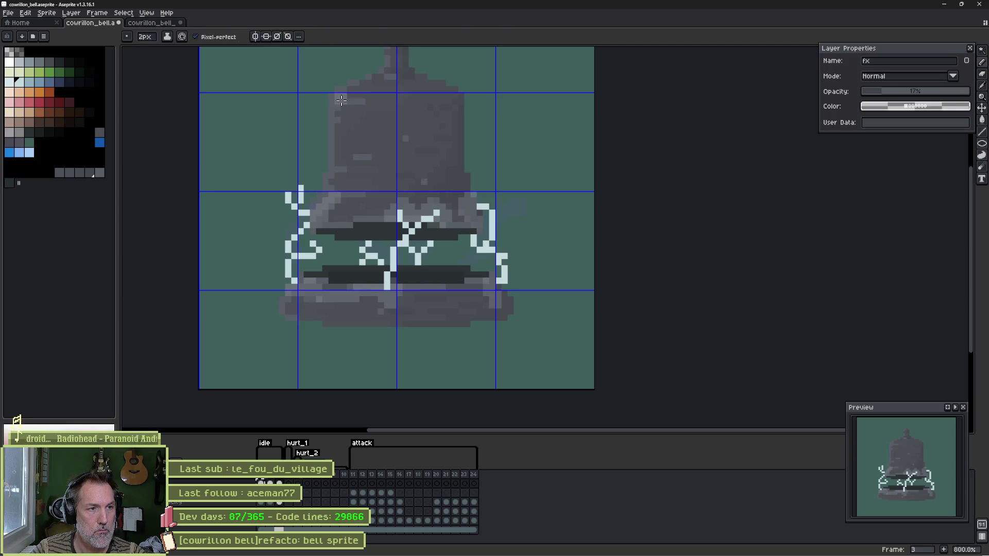
{"action": "left_click", "coordinate": [343, 102]}
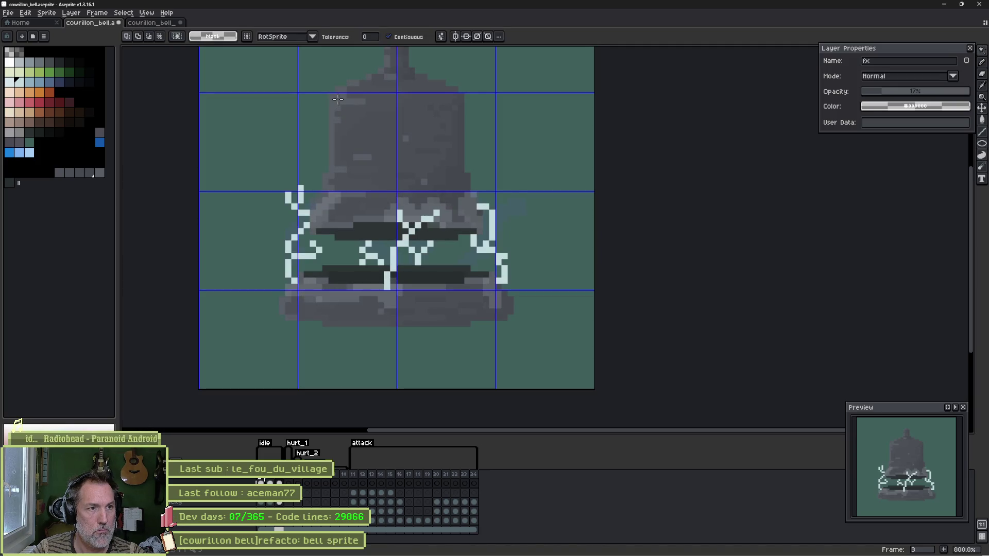
Step: On the bell_top layer, select every matching bell-top pixel with the Magic Wand, Contiguous off
{"action": "key", "text": "b"}
{"action": "key", "text": "ctrl+d"}
{"action": "left_click", "coordinate": [341, 102], "text": "ctrl"}
{"action": "key", "text": "w"}
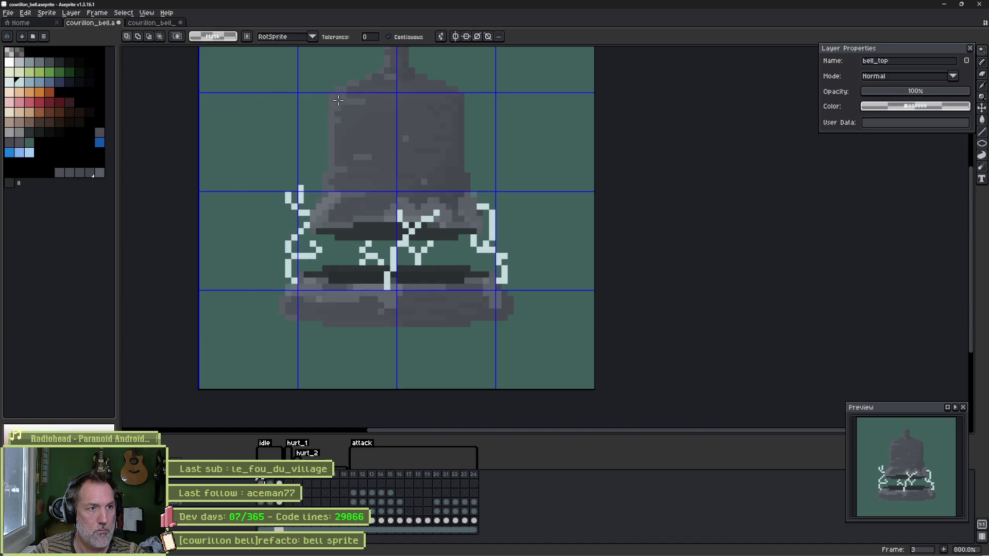
{"action": "left_click", "coordinate": [405, 37]}
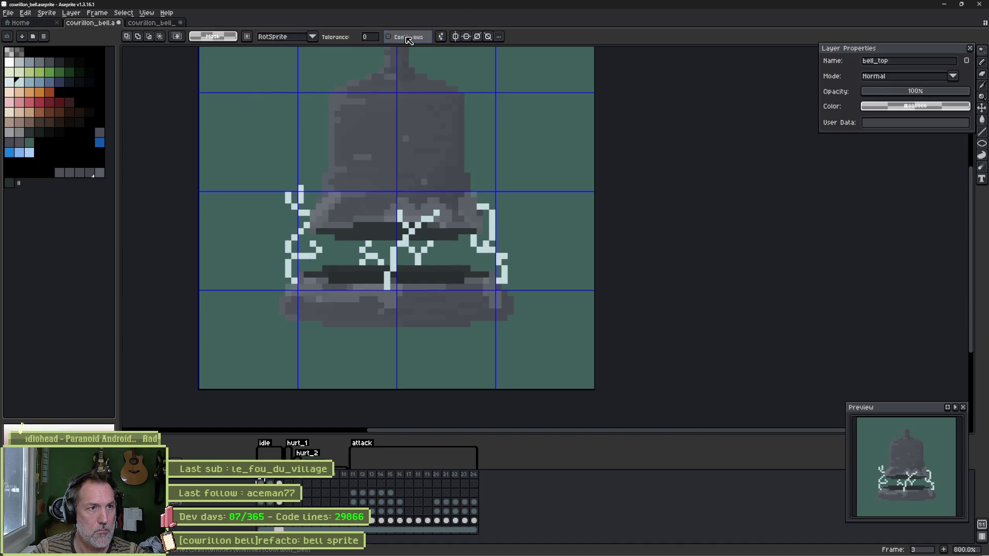
{"action": "left_click", "coordinate": [340, 109]}
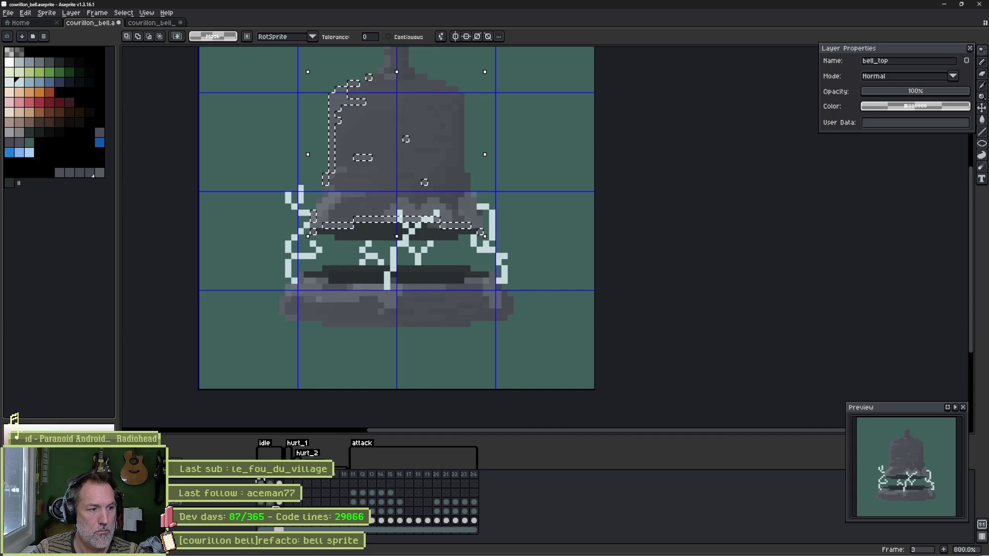
Step: Paste the bell-top pixels into frames 1 and 2, preview the animation, and save the sprite
{"action": "left_click", "coordinate": [261, 528]}
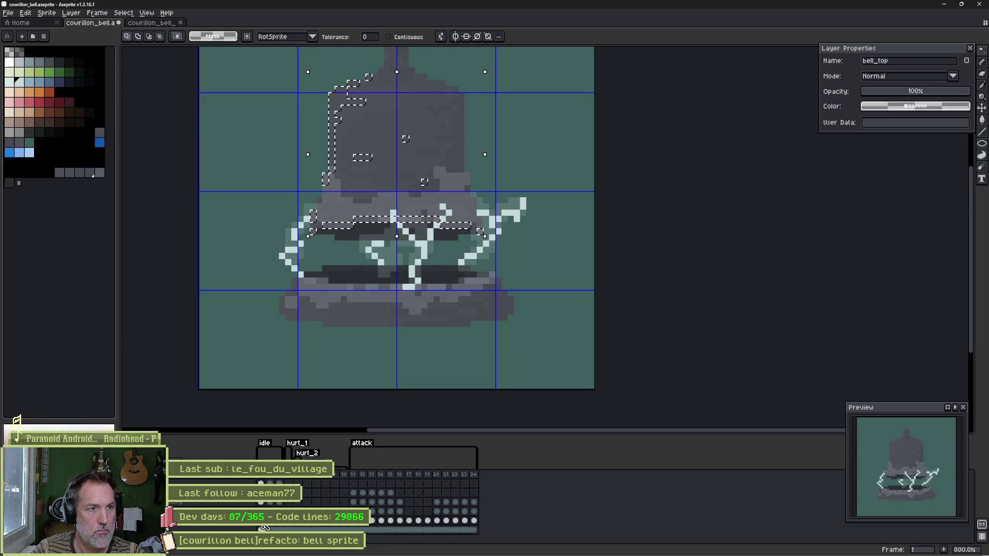
{"action": "key", "text": "ctrl+v"}
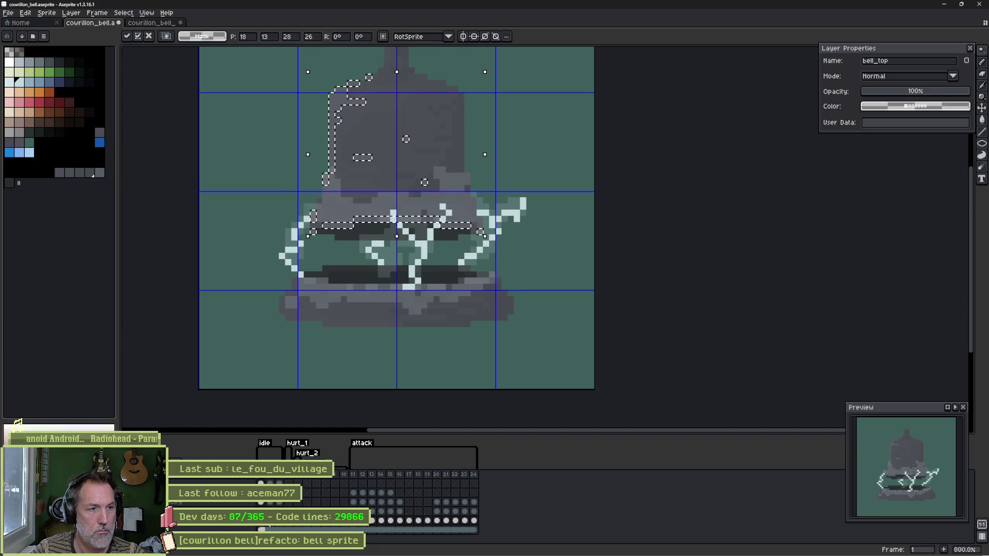
{"action": "left_click", "coordinate": [273, 527]}
{"action": "key", "text": "ctrl+v"}
{"action": "left_click", "coordinate": [279, 528]}
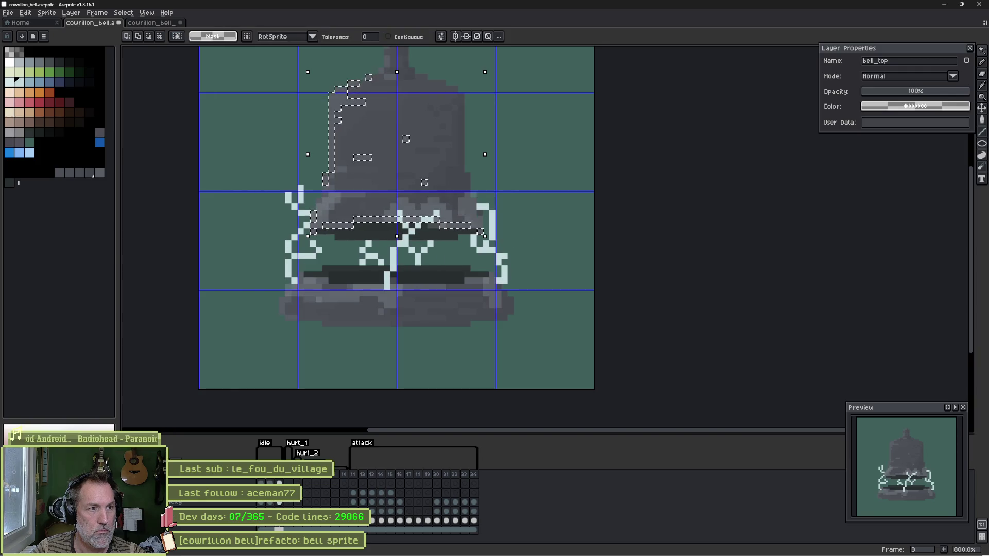
{"action": "key", "text": "Return"}
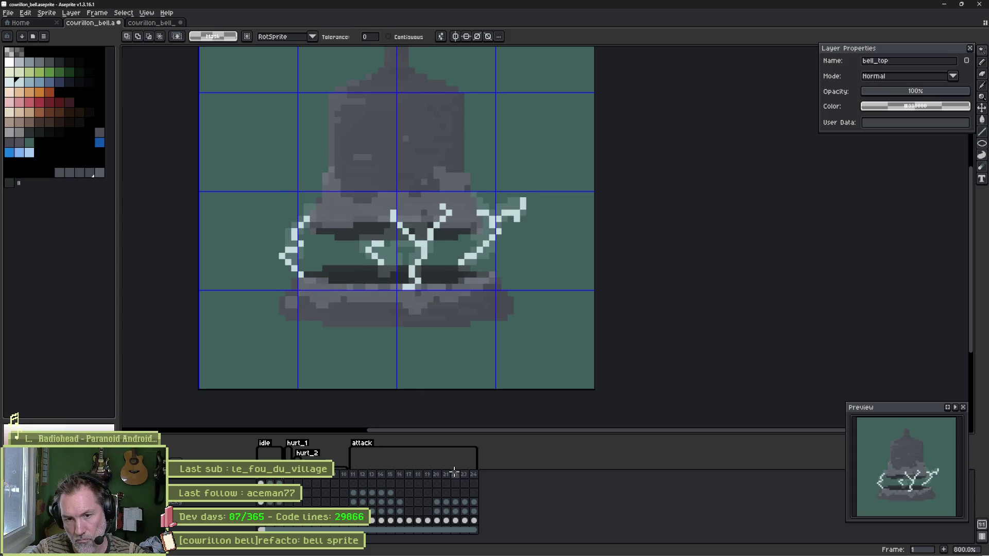
{"action": "key", "text": "ctrl+s"}
Step: In Godot, open the cowrillon_bell scene and reimport the changed bell sprite
{"action": "mouse_move", "coordinate": [103, 555]}
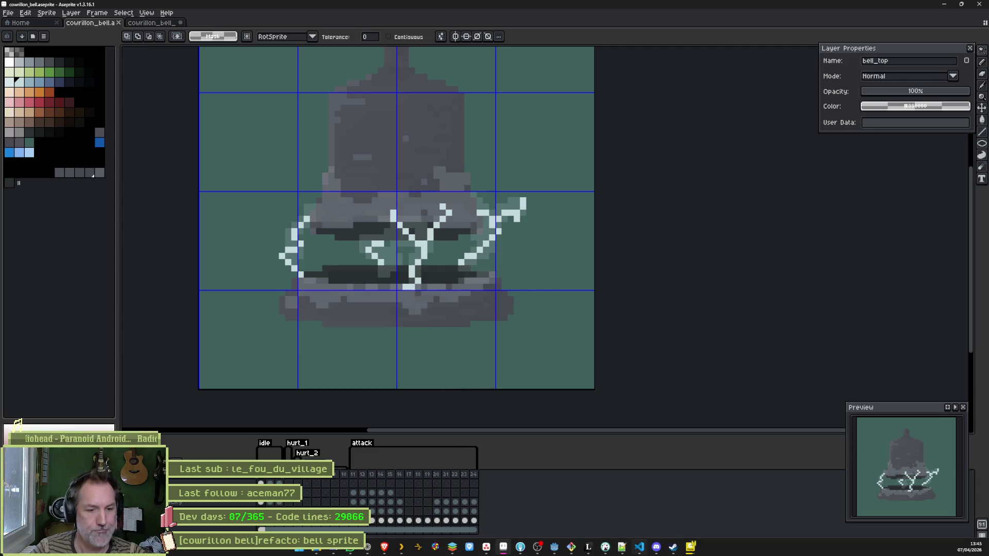
{"action": "left_click", "coordinate": [555, 550]}
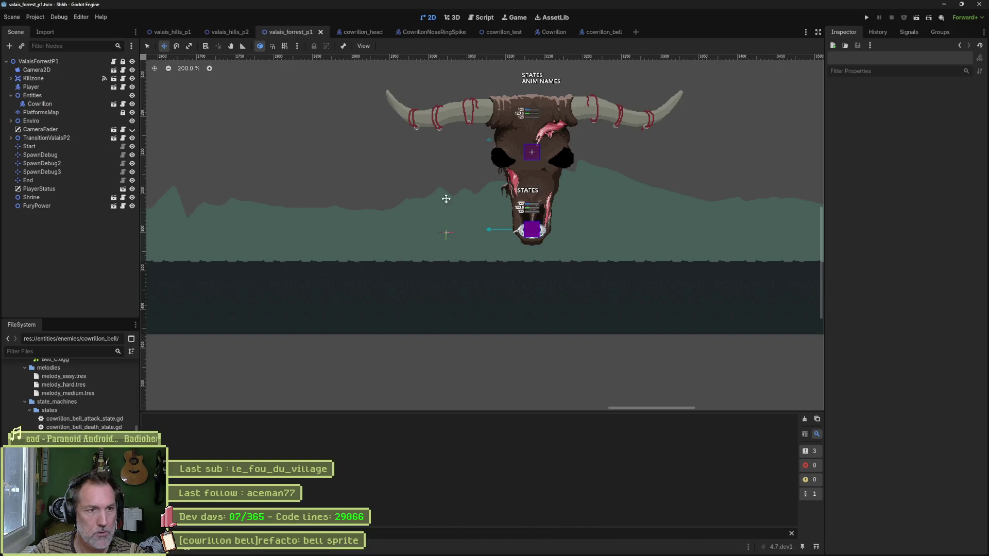
{"action": "left_click", "coordinate": [604, 32]}
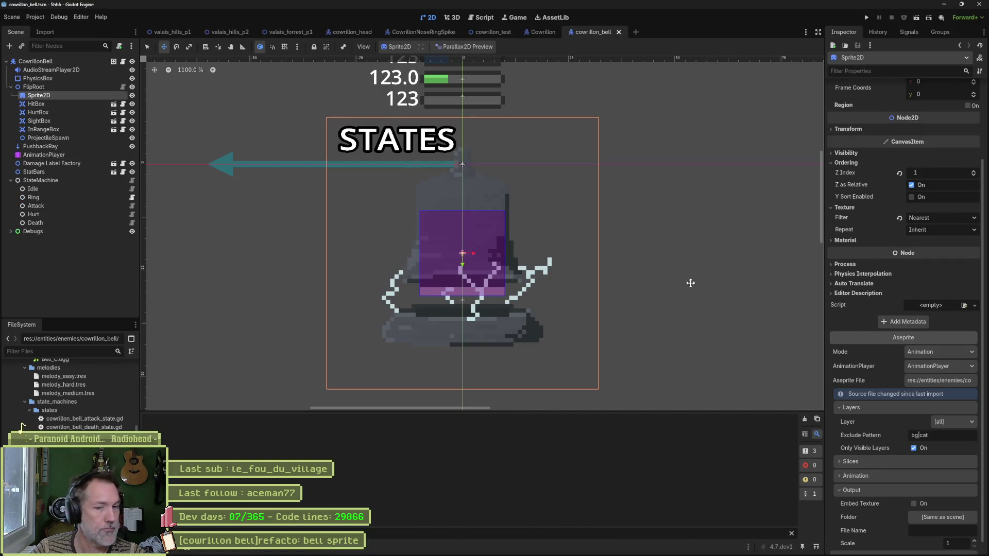
{"action": "scroll", "coordinate": [922, 515], "scroll_direction": "down", "scroll_amount": 1}
{"action": "left_click", "coordinate": [925, 545]}
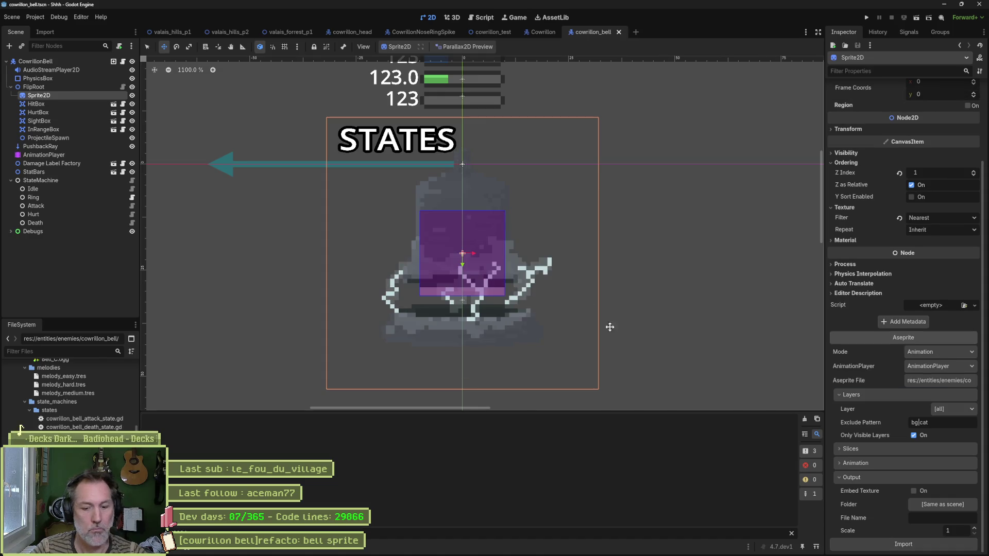
Step: Run the valais_forrest_p1 scene to test the bell, stop it, and return to Aseprite
{"action": "left_click", "coordinate": [286, 32]}
{"action": "key", "text": "F6"}
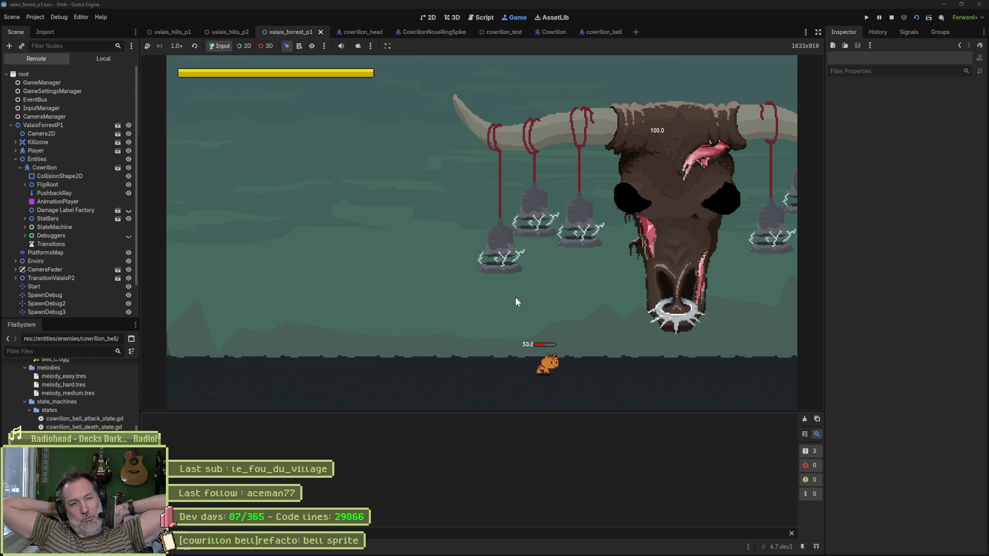
{"action": "key", "text": "F8"}
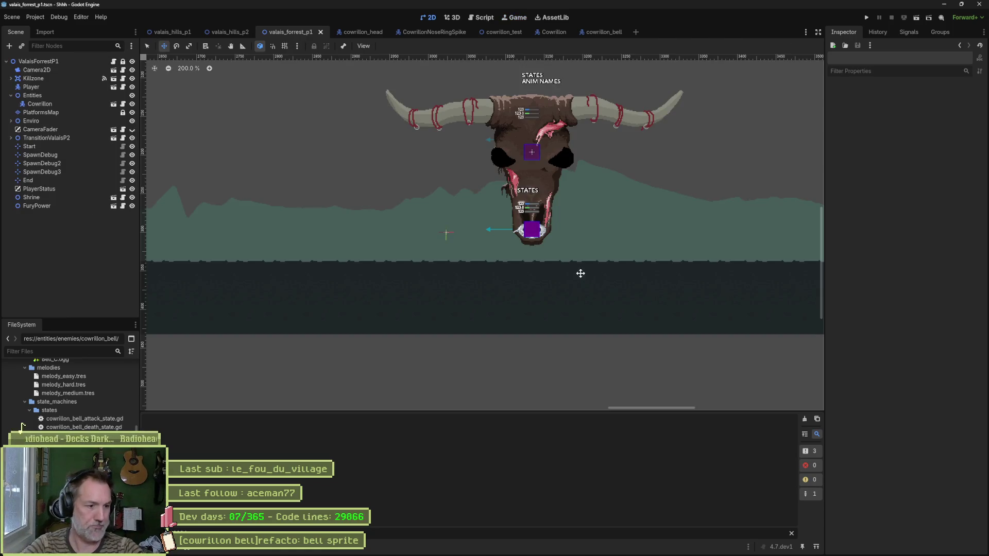
{"action": "mouse_move", "coordinate": [581, 554]}
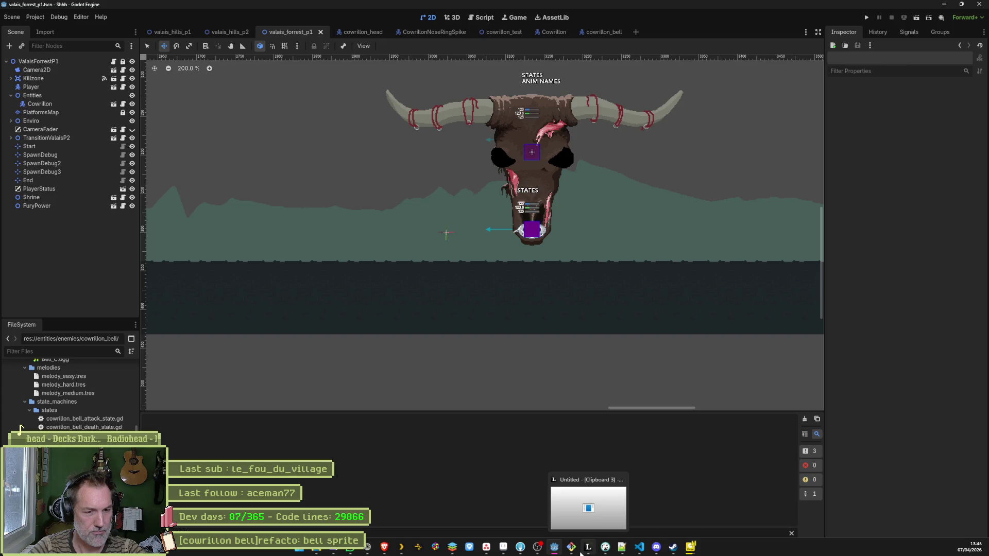
{"action": "left_click", "coordinate": [503, 547]}
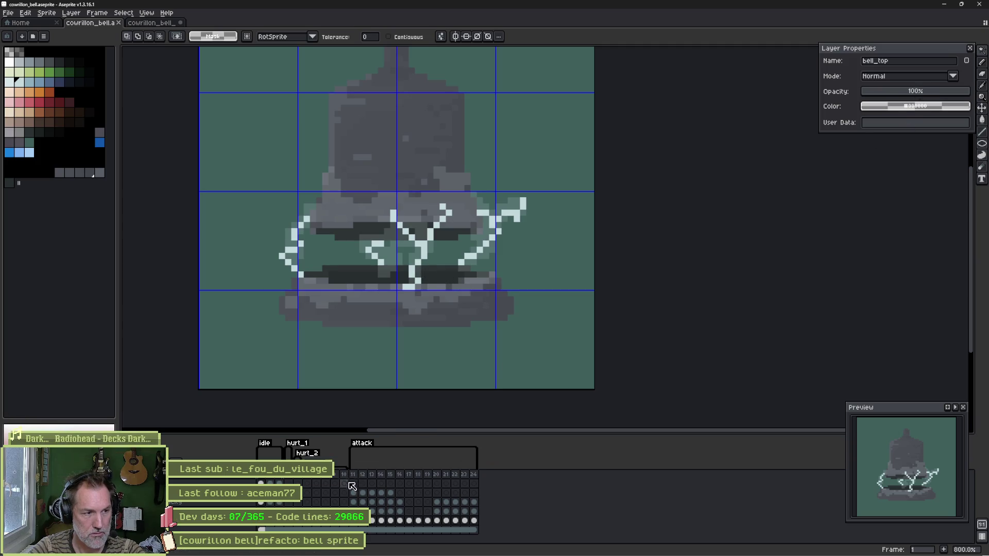
Step: Set the fx layer's blend mode to Overlay after trying Multiply, Lighten, Screen and Addition
{"action": "left_click", "coordinate": [261, 483]}
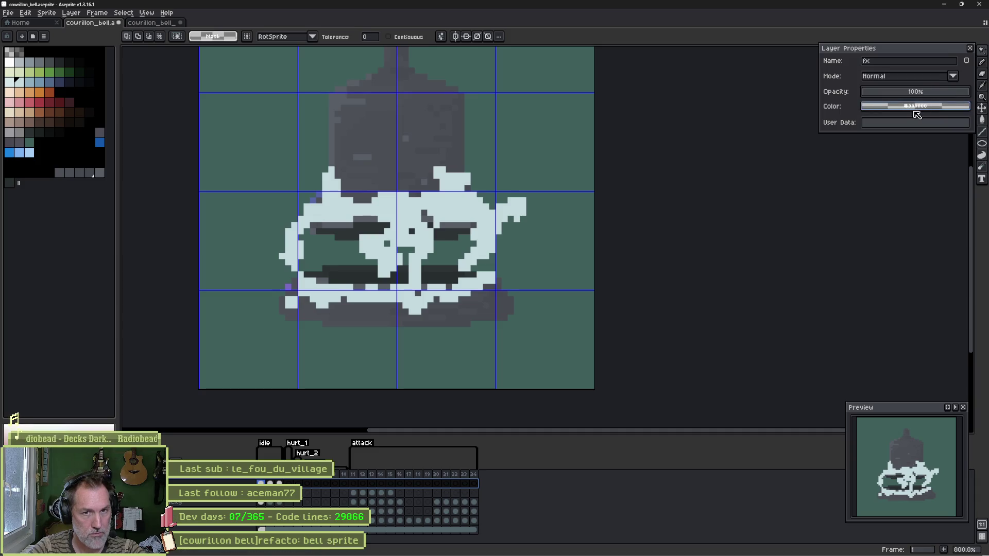
{"action": "left_click", "coordinate": [954, 77]}
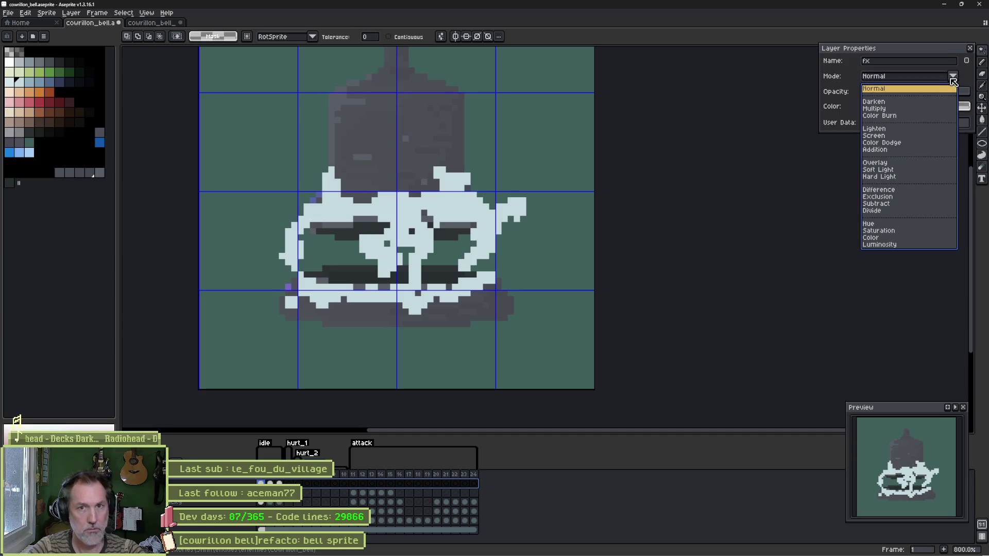
{"action": "left_click", "coordinate": [882, 109]}
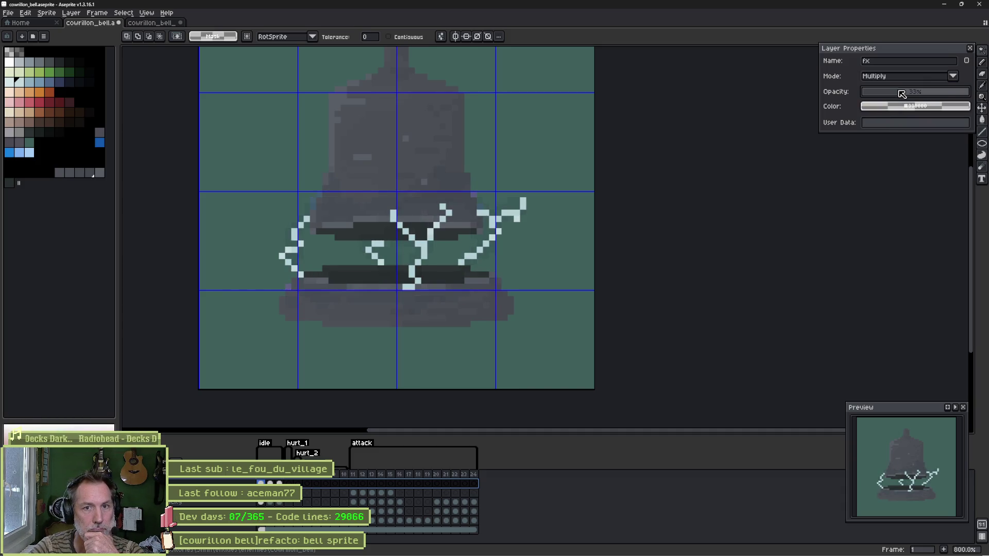
{"action": "left_click", "coordinate": [954, 77]}
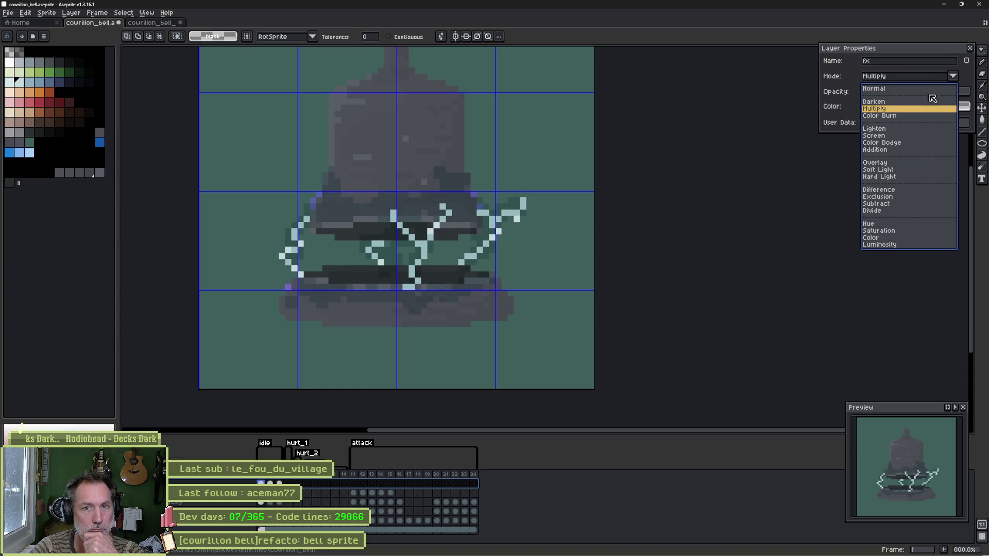
{"action": "left_click", "coordinate": [895, 129]}
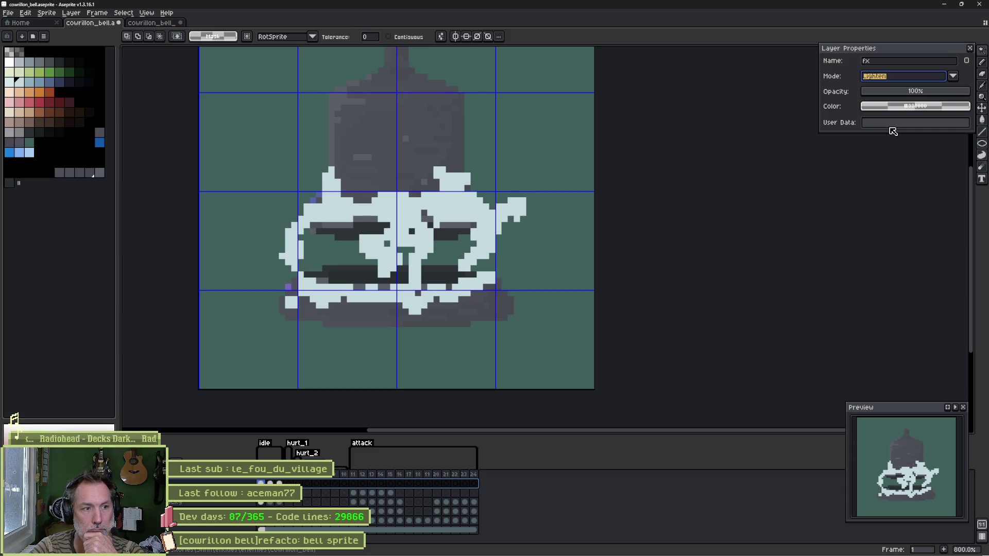
{"action": "left_click", "coordinate": [952, 78]}
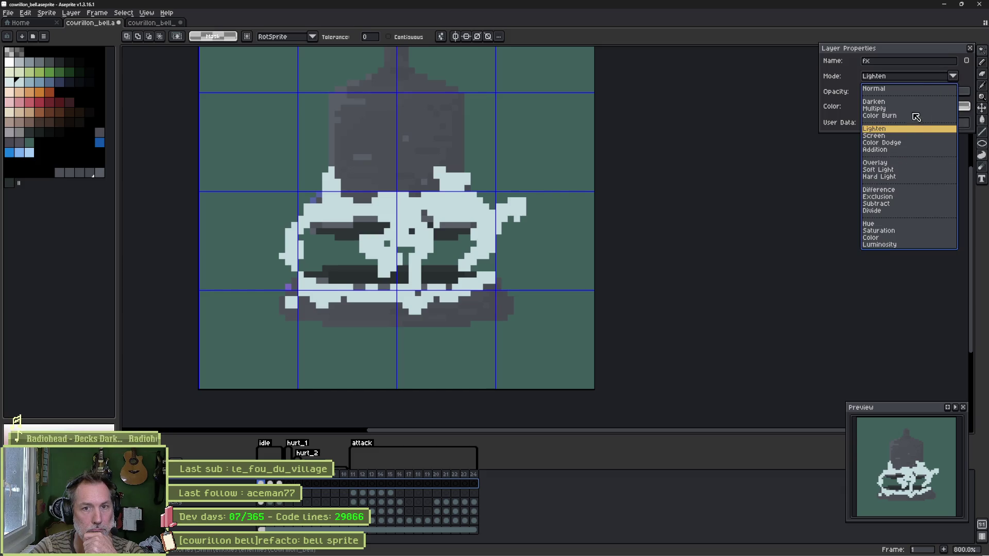
{"action": "left_click", "coordinate": [901, 136]}
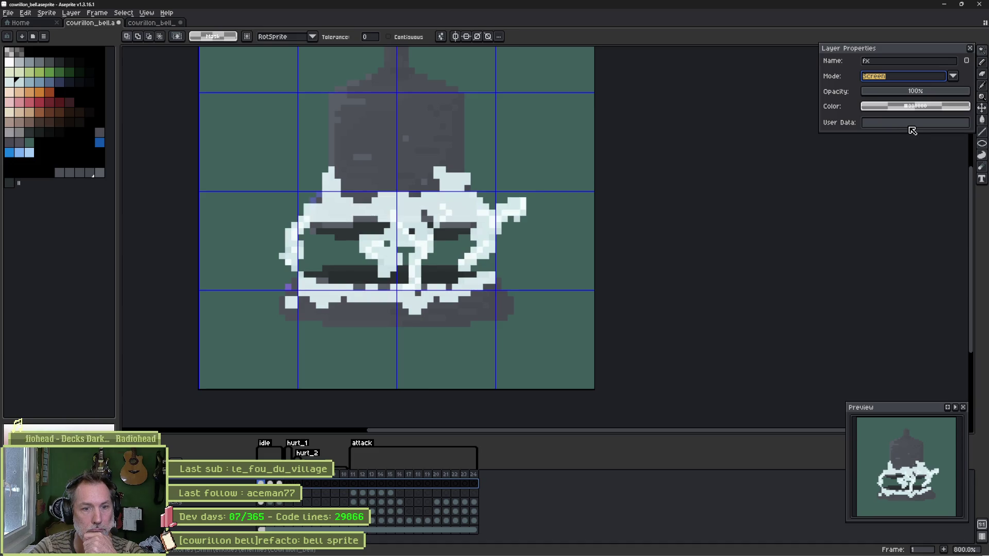
{"action": "left_click", "coordinate": [953, 76]}
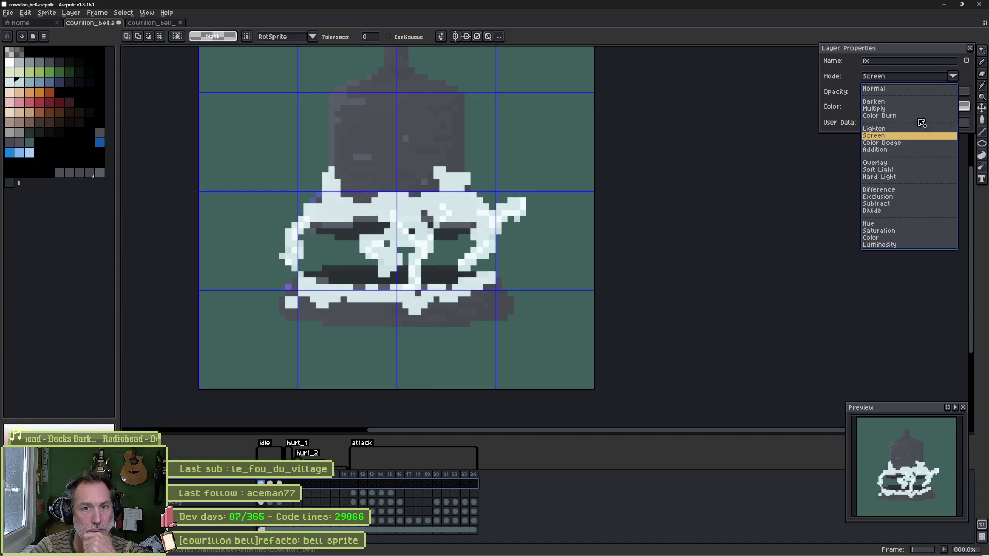
{"action": "left_click", "coordinate": [903, 150]}
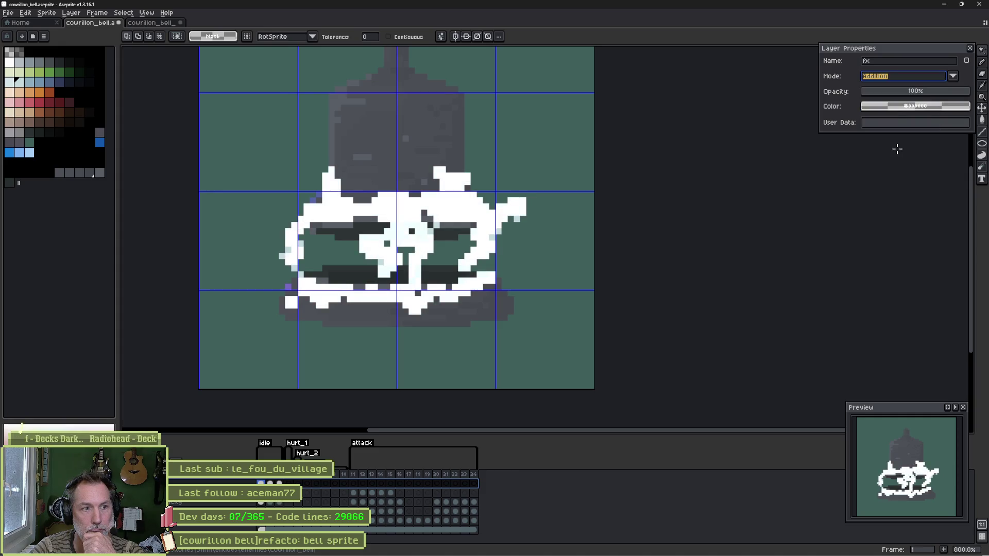
{"action": "left_click", "coordinate": [953, 76]}
{"action": "left_click", "coordinate": [875, 163]}
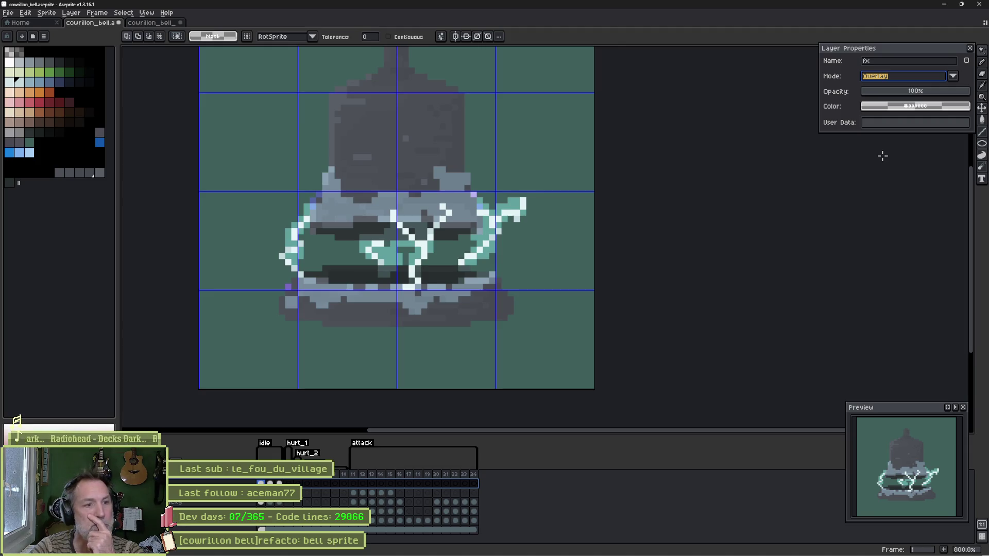
Step: Preview from frame 2, then paint the light patches on both bell shoulders dark with a 3px brush
{"action": "left_click", "coordinate": [270, 483]}
{"action": "key", "text": "Return"}
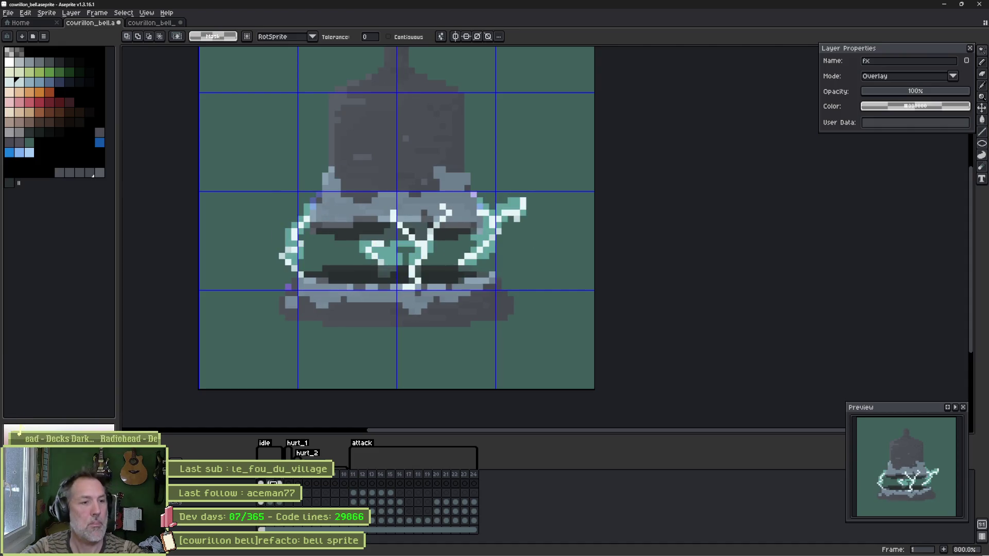
{"action": "key", "text": "b"}
{"action": "key", "text": "plus"}
{"action": "key", "text": "plus"}
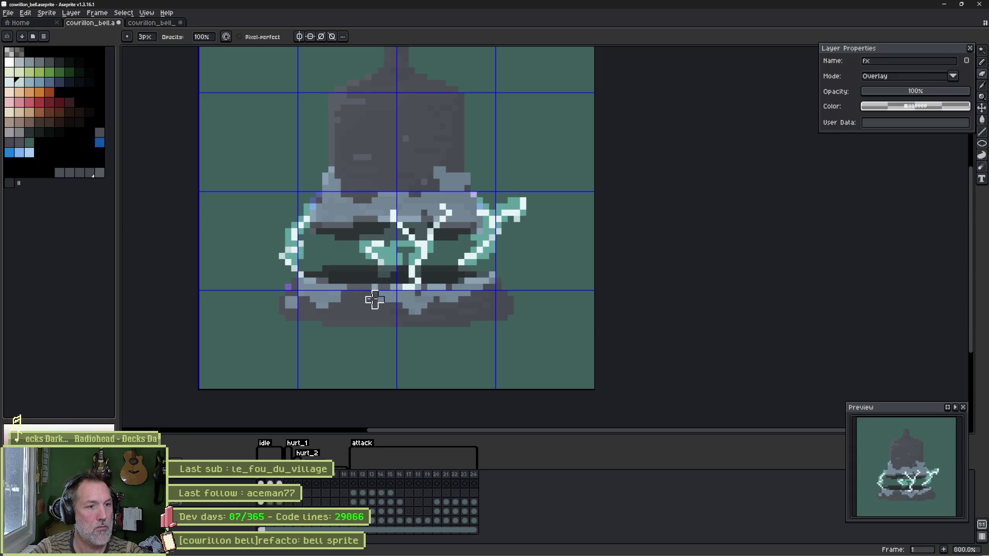
{"action": "mouse_move", "coordinate": [353, 194]}
{"action": "left_mouse_down"}
{"action": "mouse_move", "coordinate": [329, 177]}
{"action": "mouse_move", "coordinate": [353, 210]}
{"action": "mouse_move", "coordinate": [363, 200]}
{"action": "left_mouse_up"}
{"action": "left_click_drag", "start_coordinate": [430, 182], "coordinate": [442, 172]}
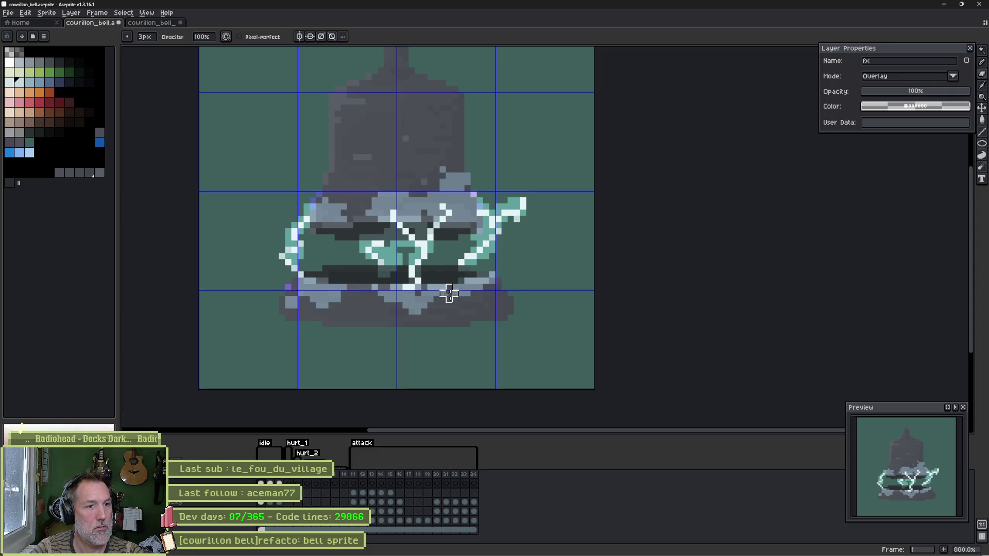
Step: Step forward to frame 3 and loop the lightning animation, stopping on frame 3
{"action": "key", "text": "Right"}
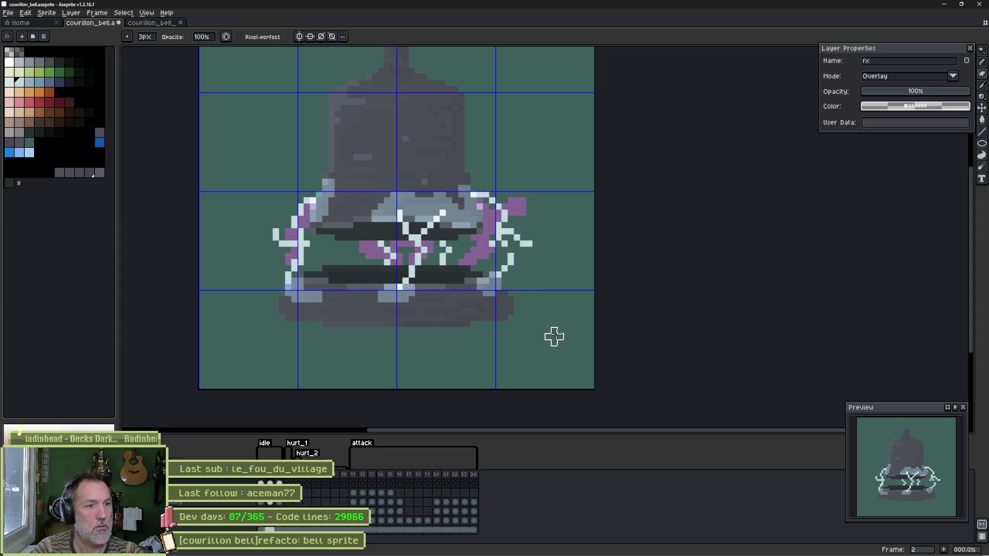
{"action": "key", "text": "Right"}
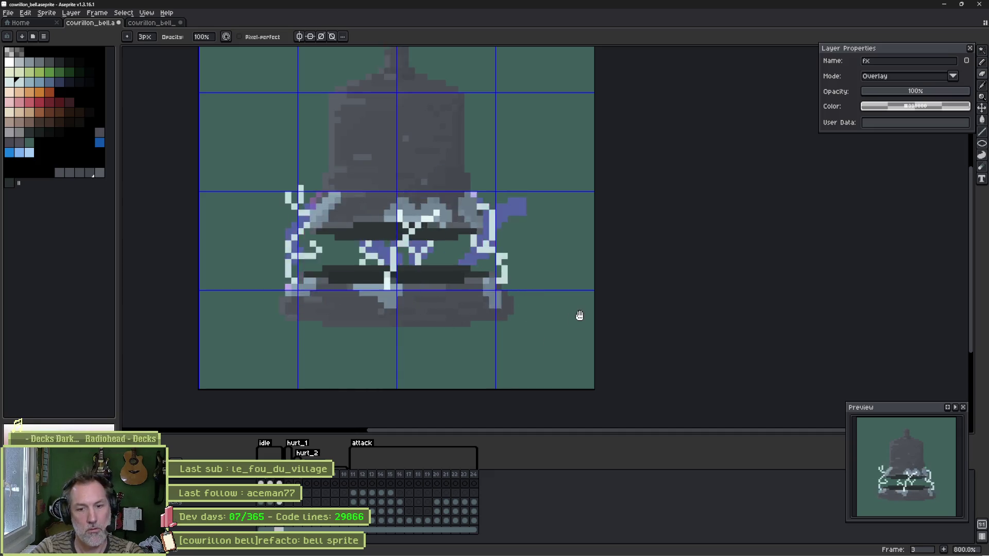
{"action": "key", "text": "Return"}
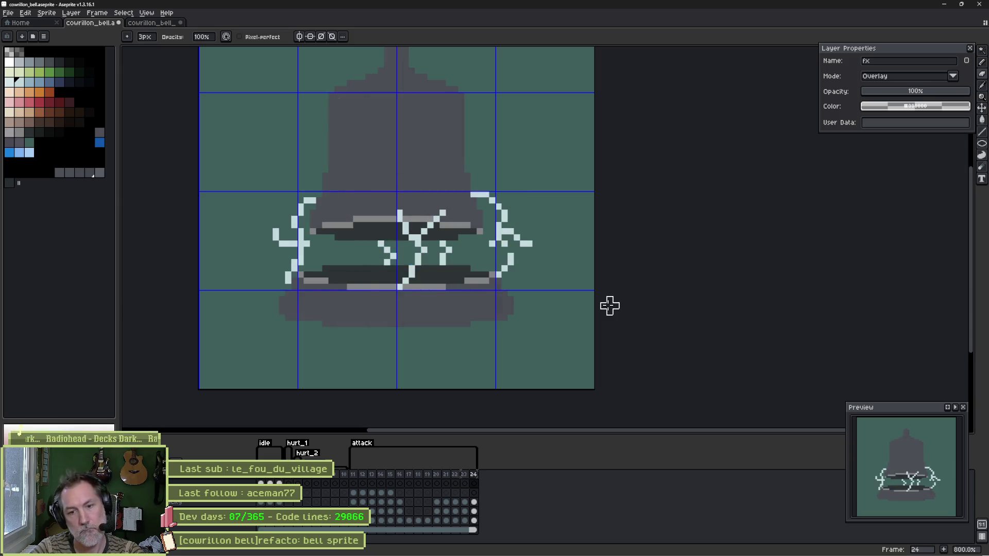
{"action": "key", "text": "Return"}
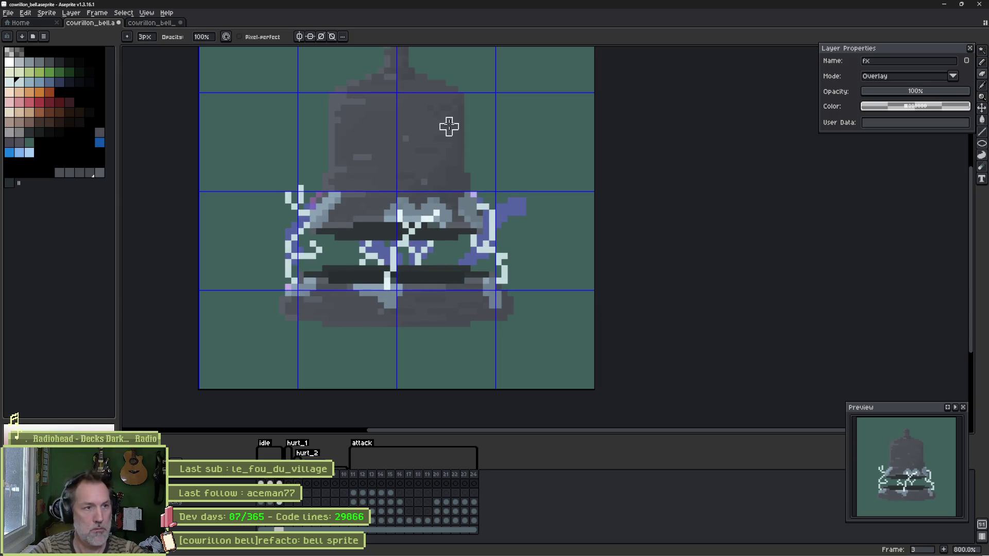
Step: Recentre the bell and magic-wand select the bell-top pixels on the bell_top layer
{"action": "left_click_drag", "start_coordinate": [453, 132], "coordinate": [483, 150]}
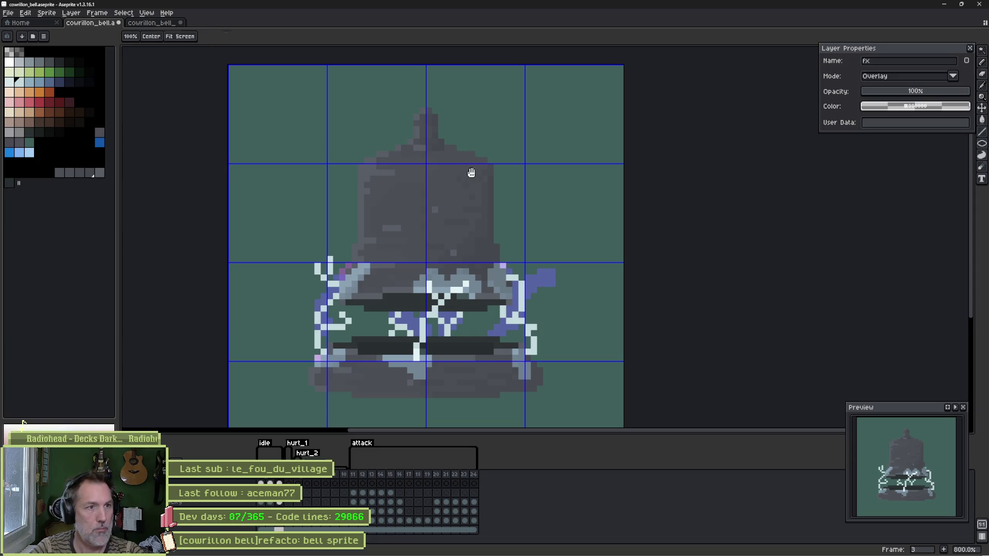
{"action": "left_click", "coordinate": [432, 151], "text": "ctrl"}
{"action": "key", "text": "w"}
{"action": "left_click", "coordinate": [423, 153]}
Step: Select the bell top's dark pixels and delete the grey bell body, undoing a stray erase
{"action": "key", "text": "ctrl+d"}
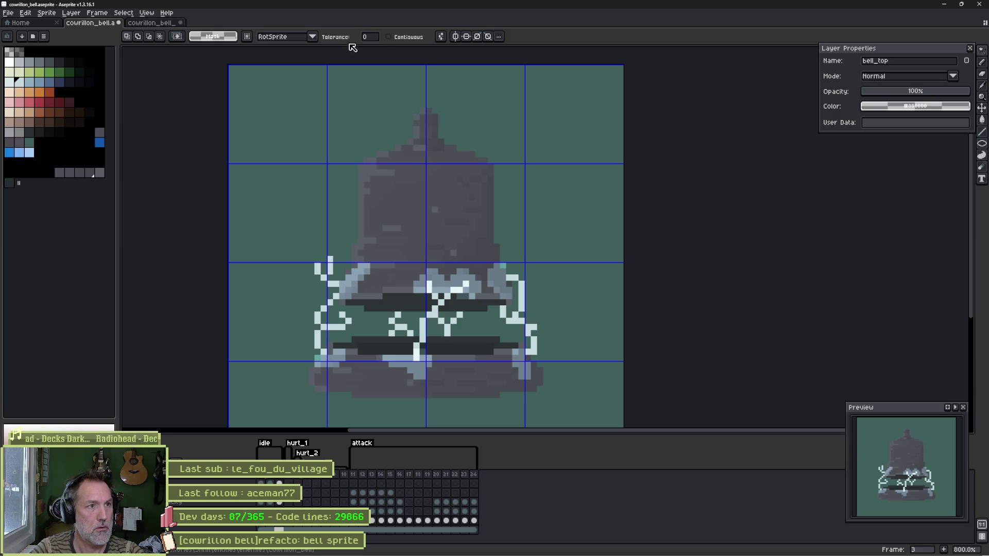
{"action": "scroll", "coordinate": [409, 135], "scroll_direction": "up", "scroll_amount": 1}
{"action": "left_click", "coordinate": [420, 132]}
{"action": "key", "text": "ctrl+d"}
{"action": "left_click", "coordinate": [421, 132]}
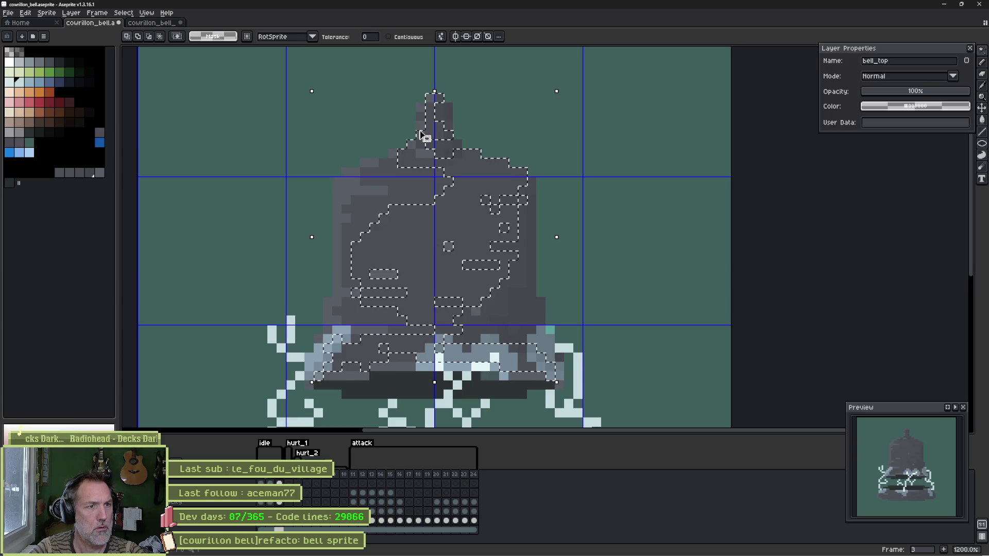
{"action": "key", "text": "ctrl+d"}
{"action": "key", "text": "Delete"}
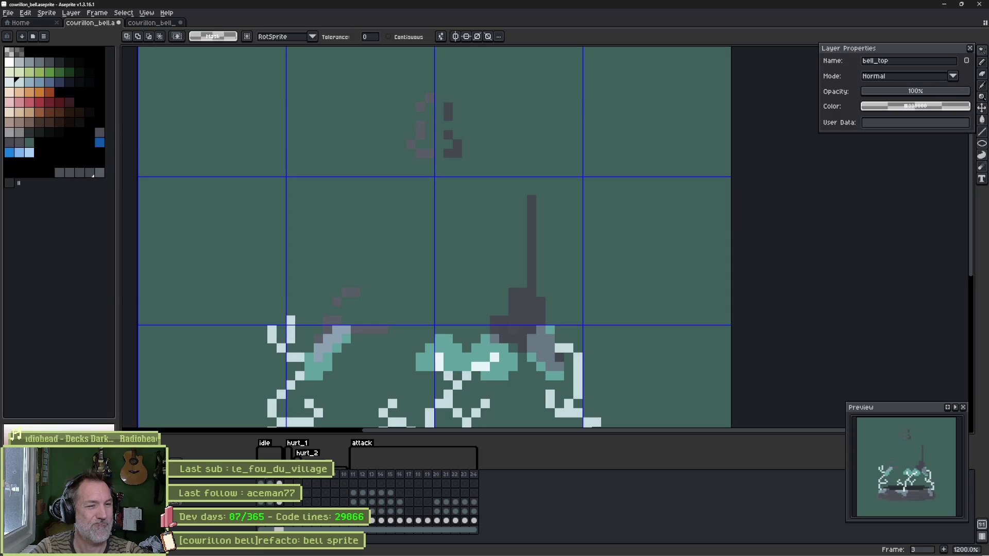
{"action": "left_click", "coordinate": [19, 426]}
{"action": "key", "text": "ctrl+z"}
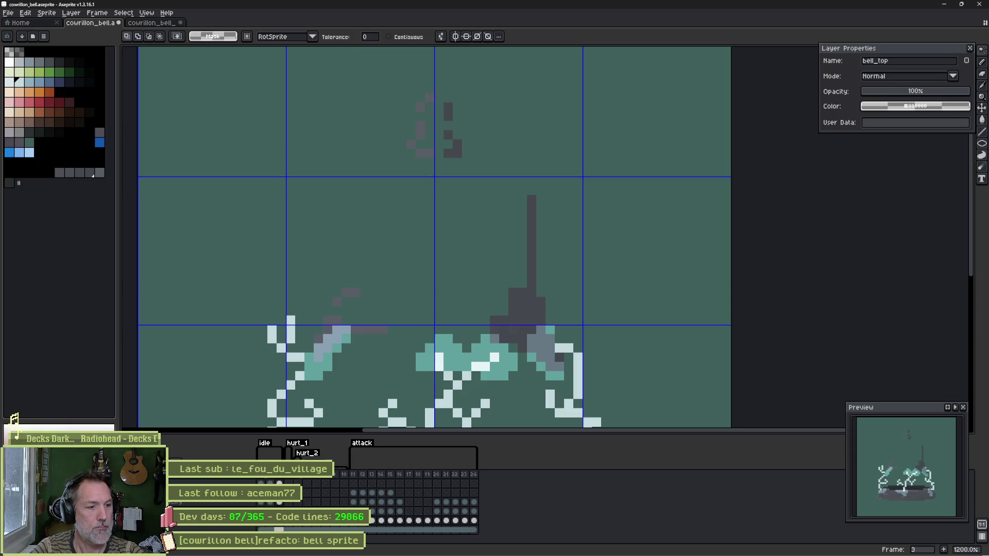
Step: Rectangle-select the upper bell on bell_bottom, remove it, paste it onto bell_top, and commit
{"action": "key", "text": "Down"}
{"action": "mouse_move", "coordinate": [413, 326]}
{"action": "left_mouse_down"}
{"action": "mouse_move", "coordinate": [407, 175]}
{"action": "mouse_move", "coordinate": [380, 274]}
{"action": "left_mouse_up"}
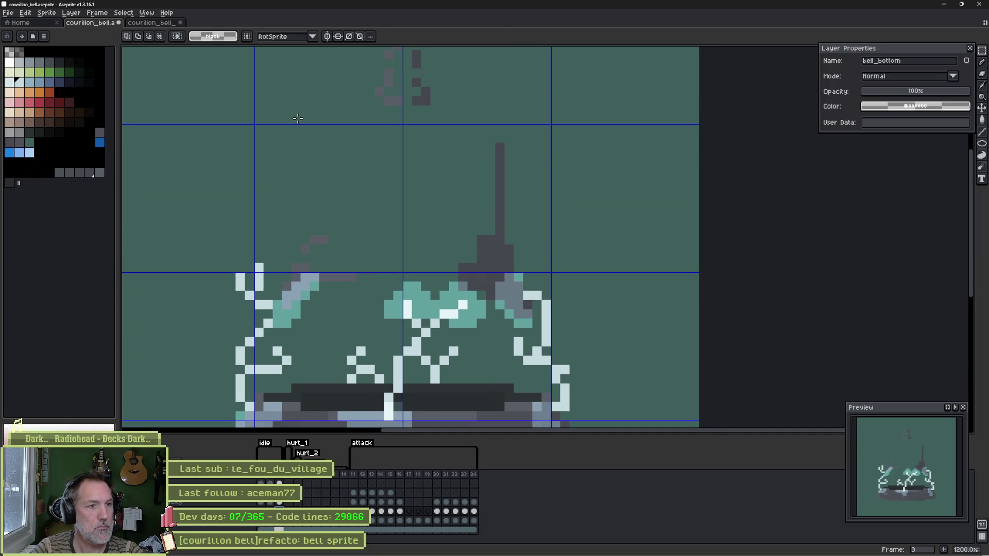
{"action": "scroll", "coordinate": [291, 128], "scroll_direction": "down", "scroll_amount": 2}
{"action": "mouse_move", "coordinate": [230, 90]}
{"action": "left_mouse_down"}
{"action": "mouse_move", "coordinate": [486, 303]}
{"action": "mouse_move", "coordinate": [481, 294]}
{"action": "left_mouse_up"}
{"action": "key", "text": "Delete"}
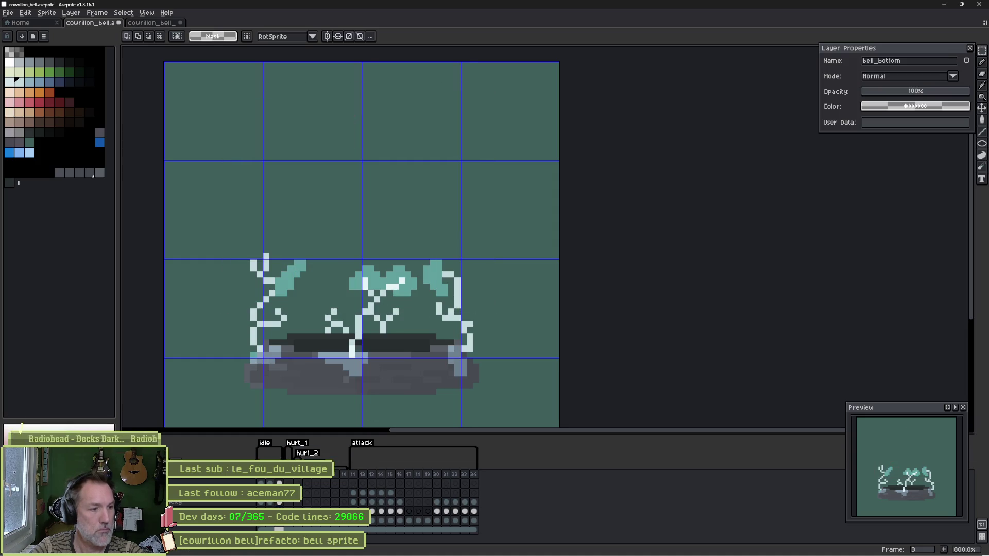
{"action": "left_click", "coordinate": [281, 524]}
{"action": "key", "text": "ctrl+v"}
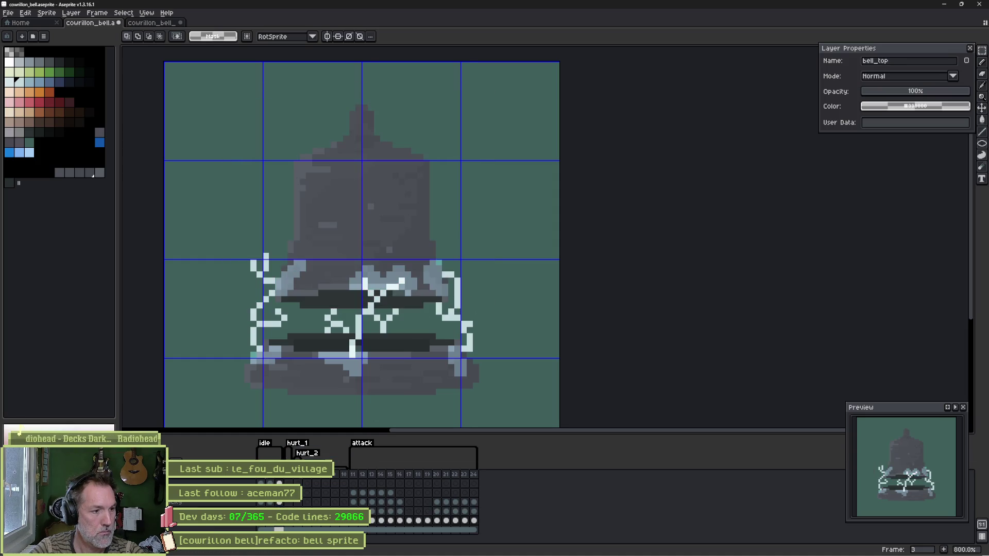
{"action": "key", "text": "Return"}
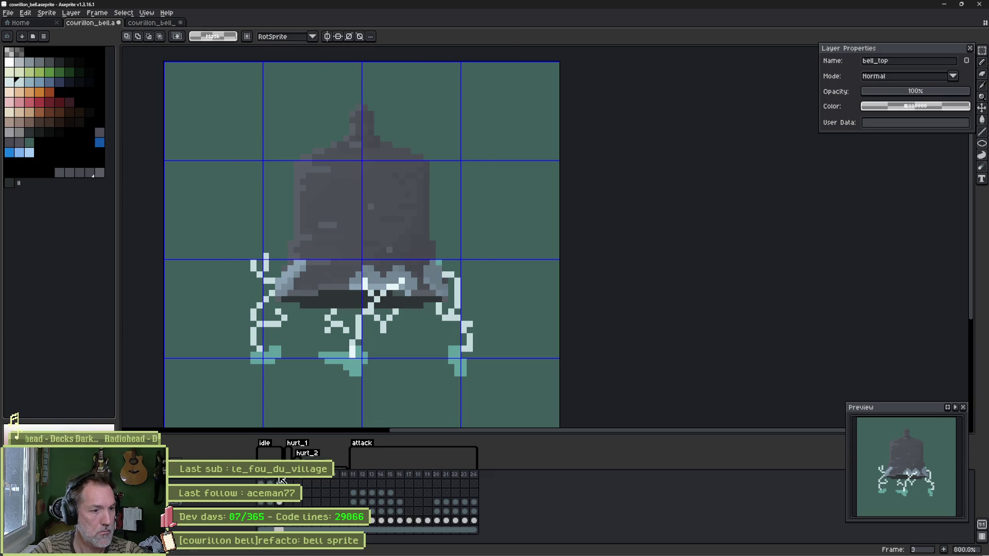
{"action": "left_click", "coordinate": [270, 480]}
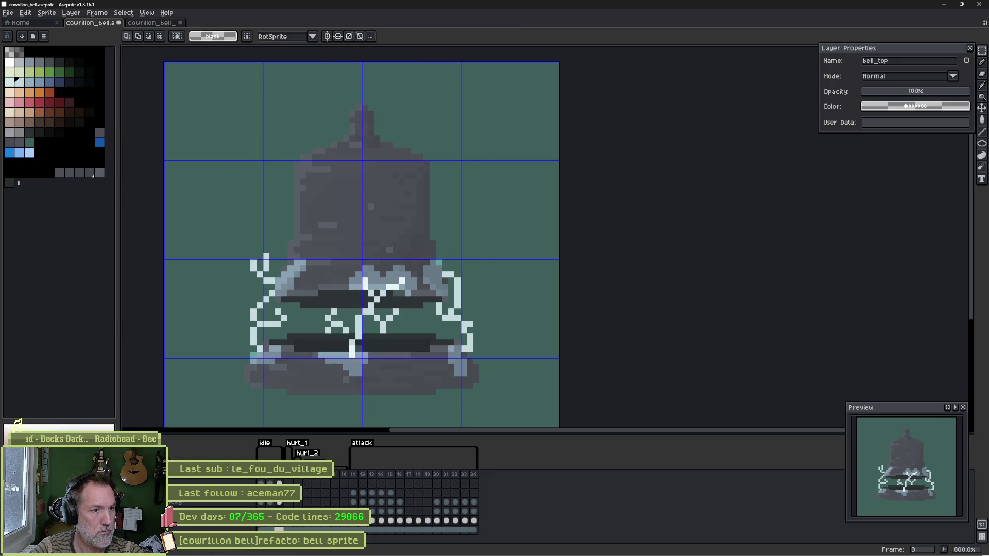
Step: Click through animation frames 1, 2 and 3 and back to frame 1 to review the lightning
{"action": "left_click", "coordinate": [262, 480]}
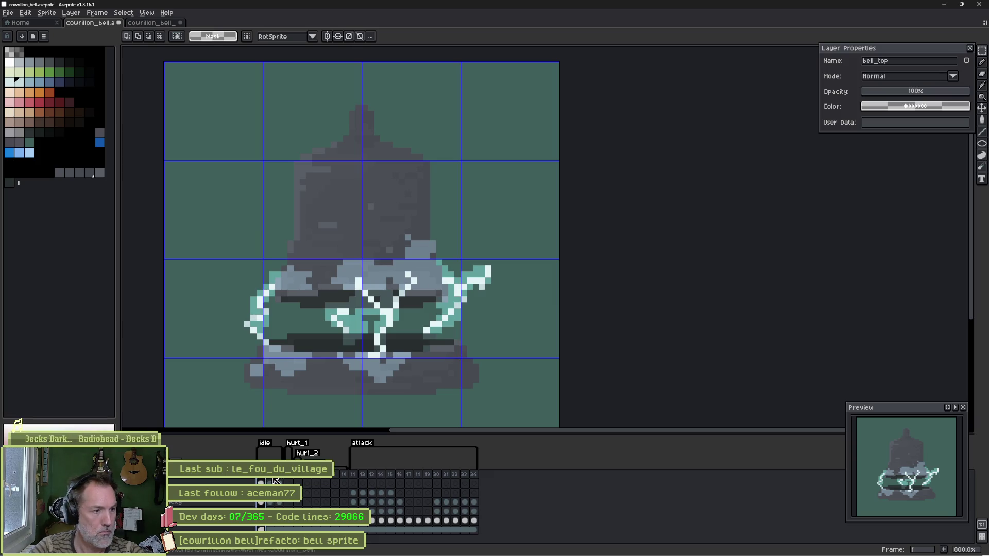
{"action": "left_click", "coordinate": [273, 526]}
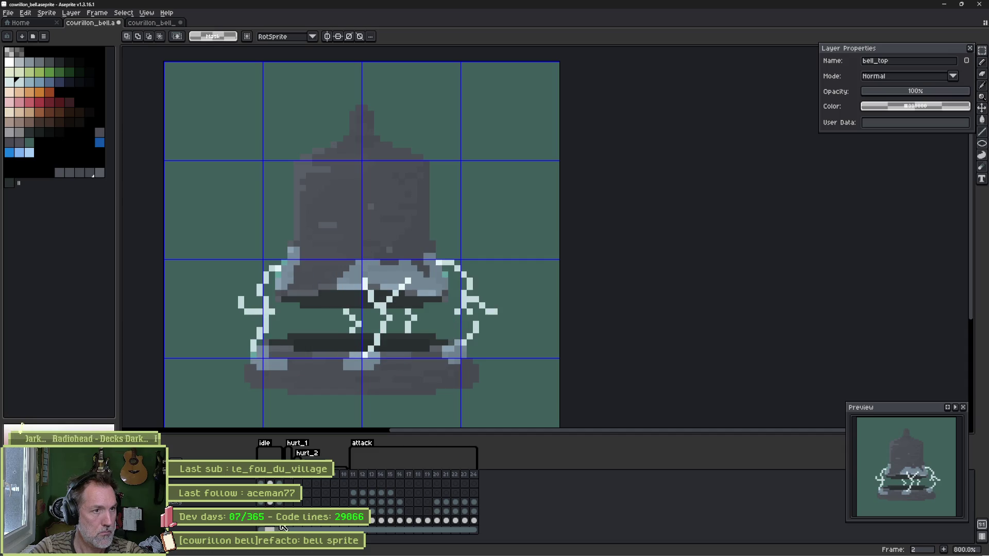
{"action": "left_click", "coordinate": [281, 526]}
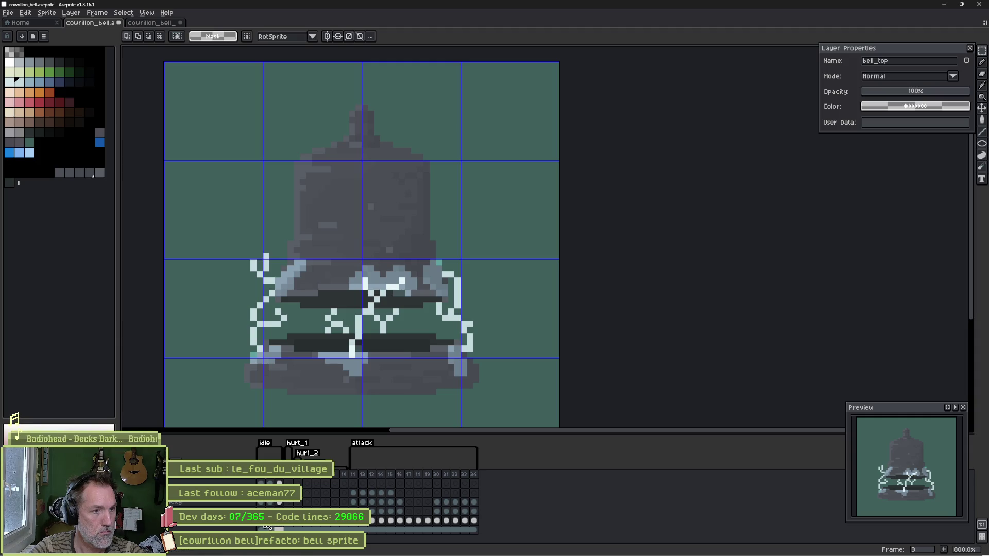
{"action": "left_click", "coordinate": [265, 525]}
Step: Step back and forth through the frames with arrow keys to frame 2, then select the fx layer's opacity
{"action": "key", "text": "Right"}
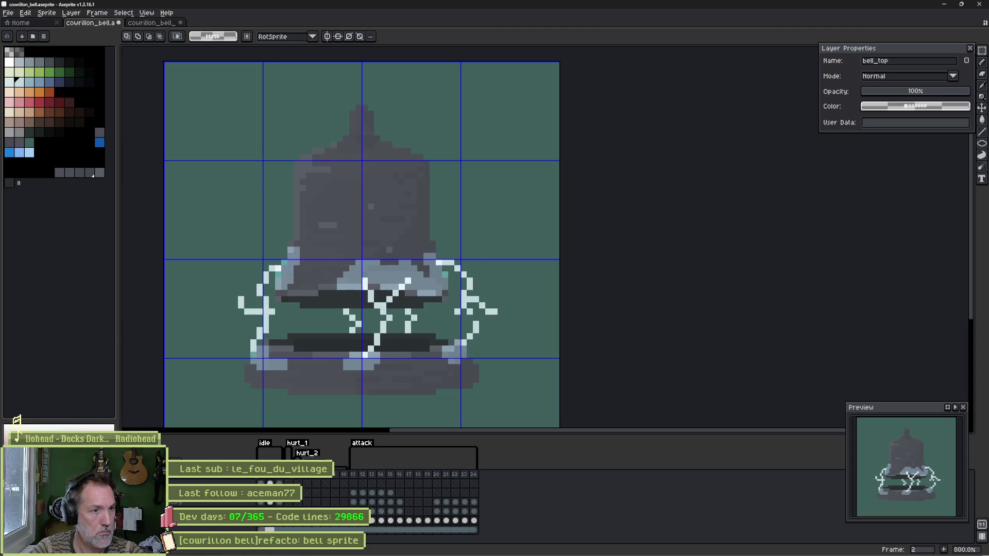
{"action": "key", "text": "Right"}
{"action": "key", "text": "Right"}
{"action": "key", "text": "Left"}
{"action": "key", "text": "Left"}
{"action": "key", "text": "Right"}
{"action": "key", "text": "Left"}
{"action": "key", "text": "Left"}
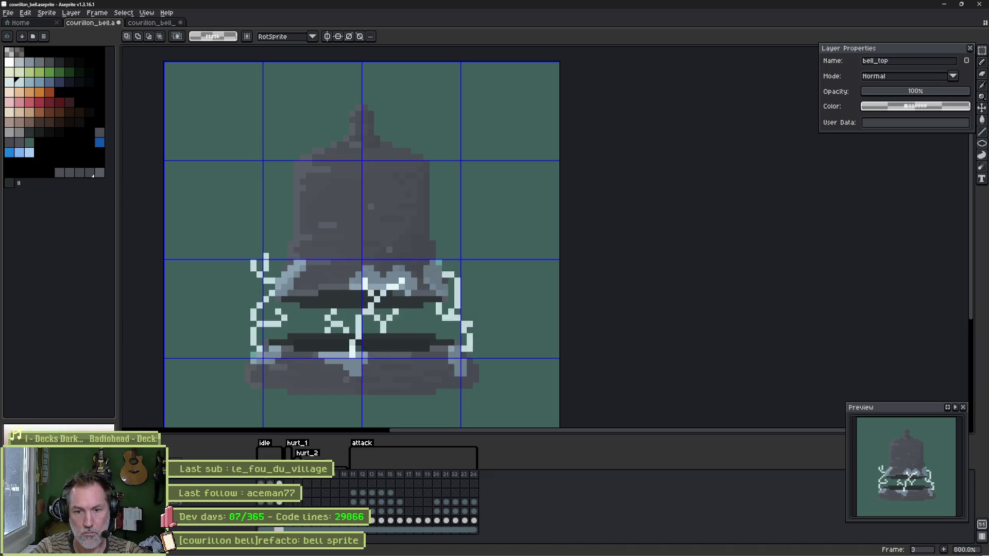
{"action": "key", "text": "Right"}
{"action": "key", "text": "Right"}
{"action": "key", "text": "Left"}
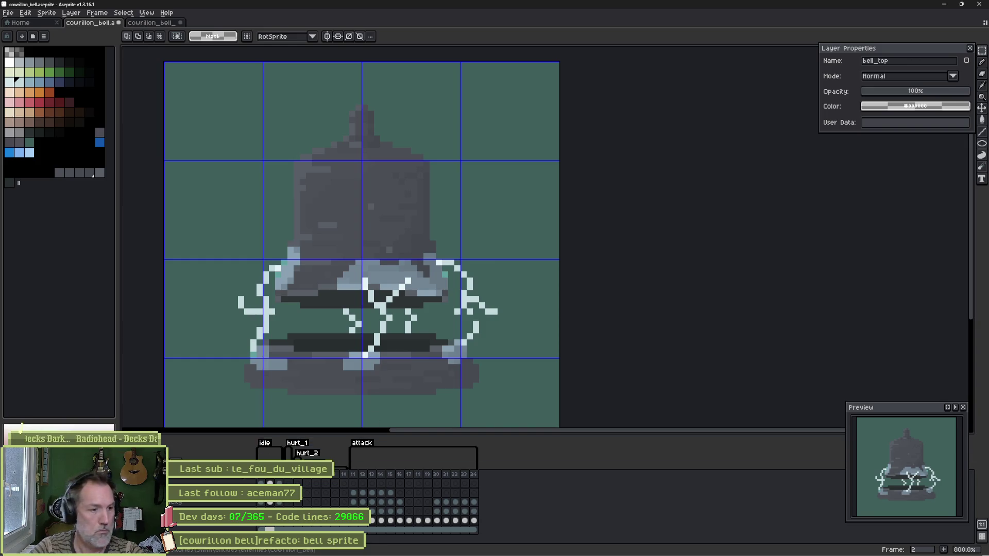
{"action": "key", "text": "Up"}
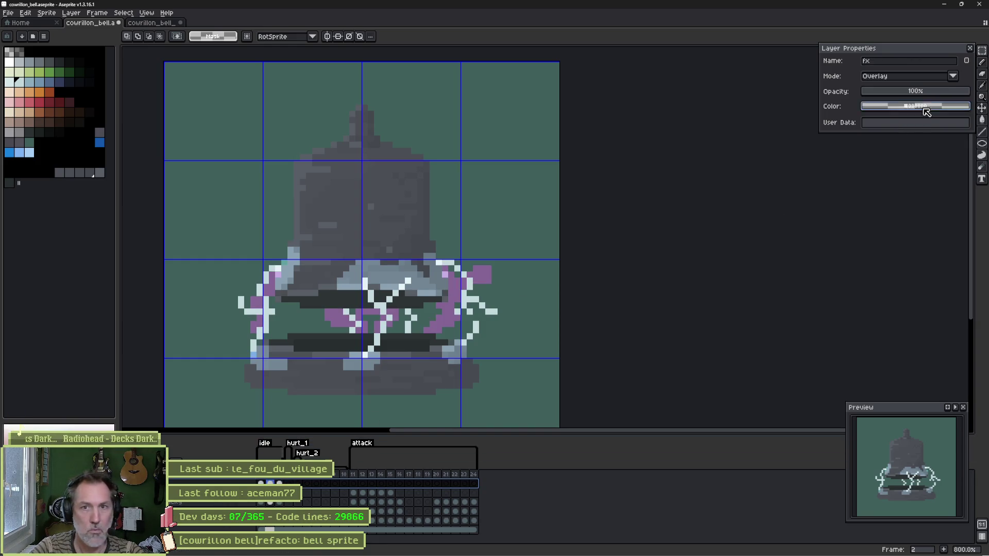
{"action": "left_click", "coordinate": [934, 93]}
Step: Drag the fx layer's opacity down to 24% and pick white as the pencil colour
{"action": "left_click_drag", "start_coordinate": [909, 92], "coordinate": [889, 94]}
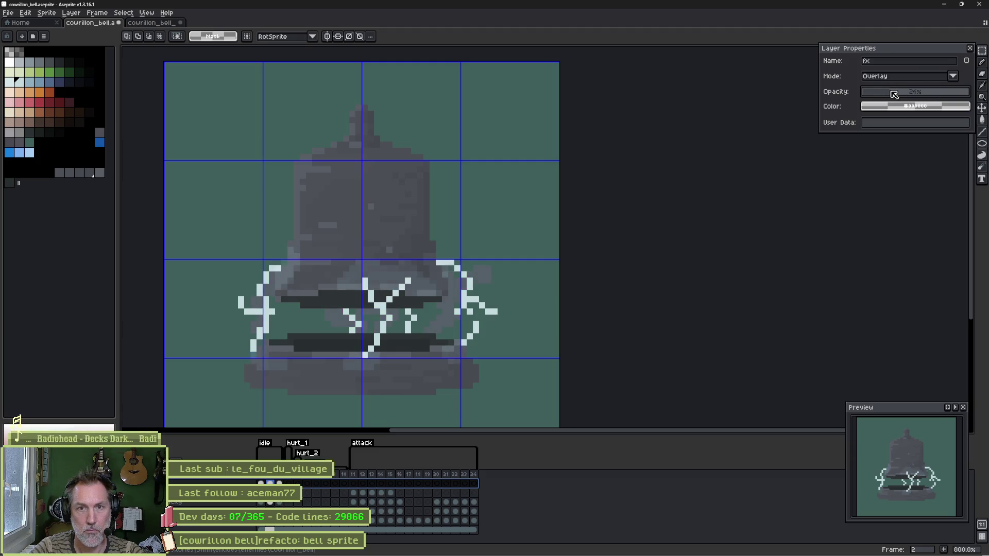
{"action": "scroll", "coordinate": [356, 298], "scroll_direction": "up", "scroll_amount": 2}
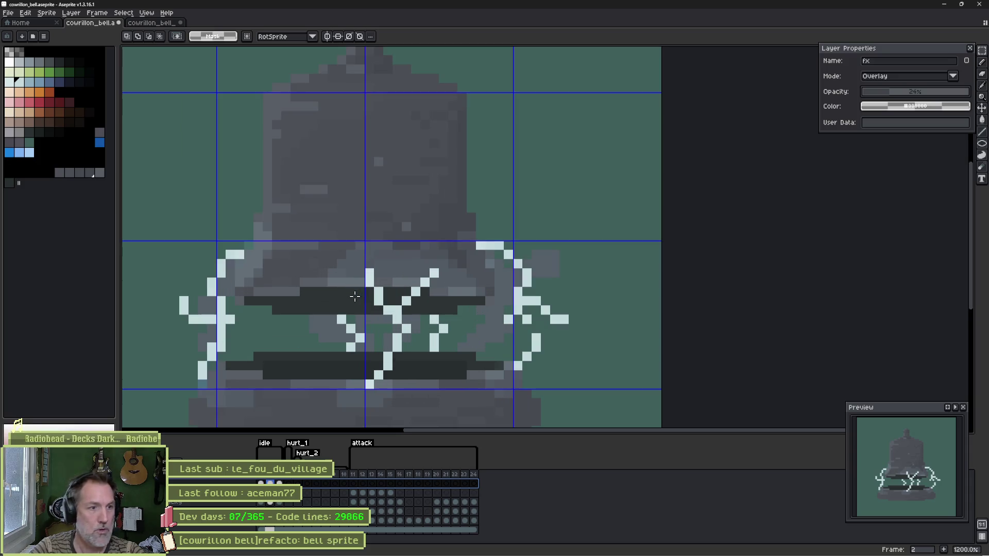
{"action": "key", "text": "b"}
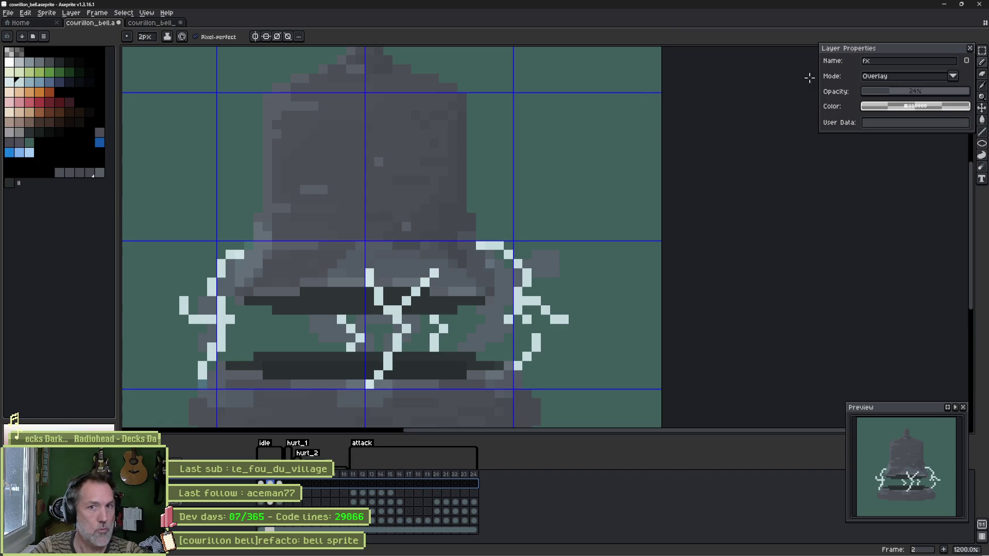
{"action": "left_click", "coordinate": [9, 62]}
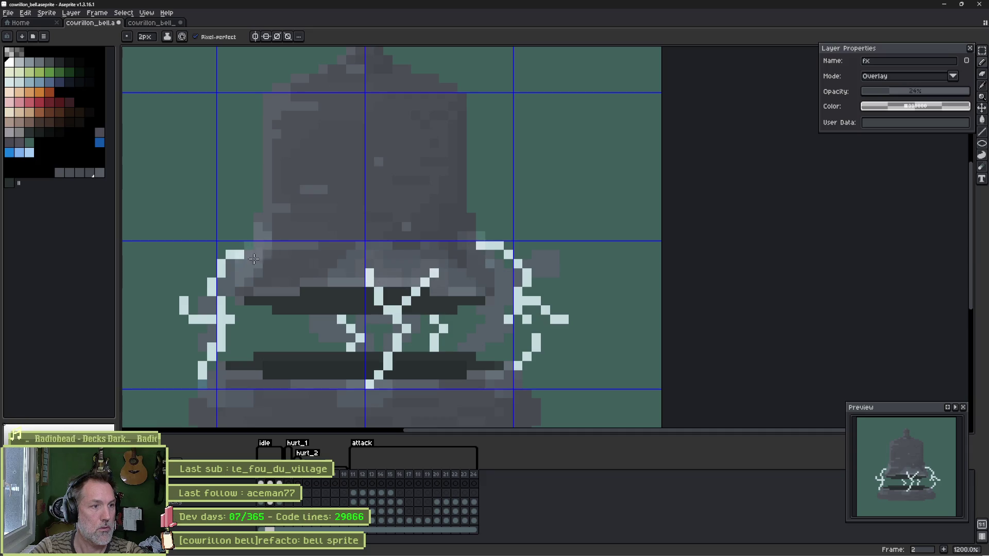
{"action": "scroll", "coordinate": [348, 344], "scroll_direction": "down", "scroll_amount": 3}
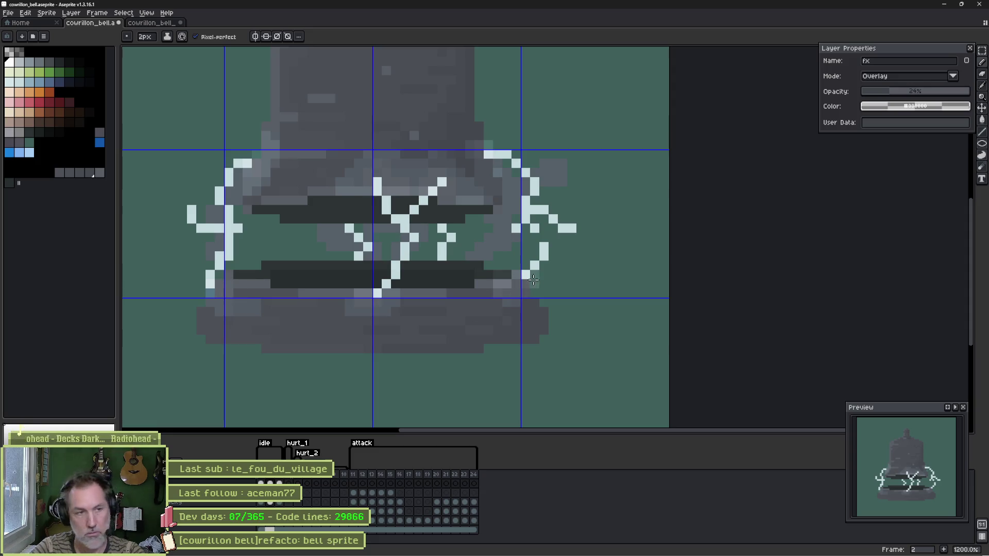
Step: Advance to frame 3 and play the lightning animation twice, switching to a 3px eraser, then stop playback
{"action": "key", "text": "period"}
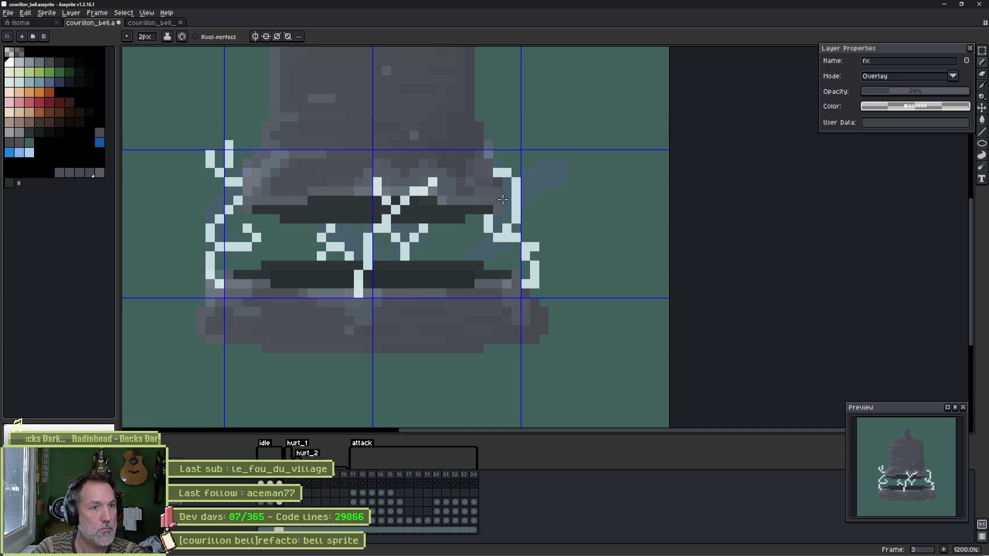
{"action": "key", "text": "Return"}
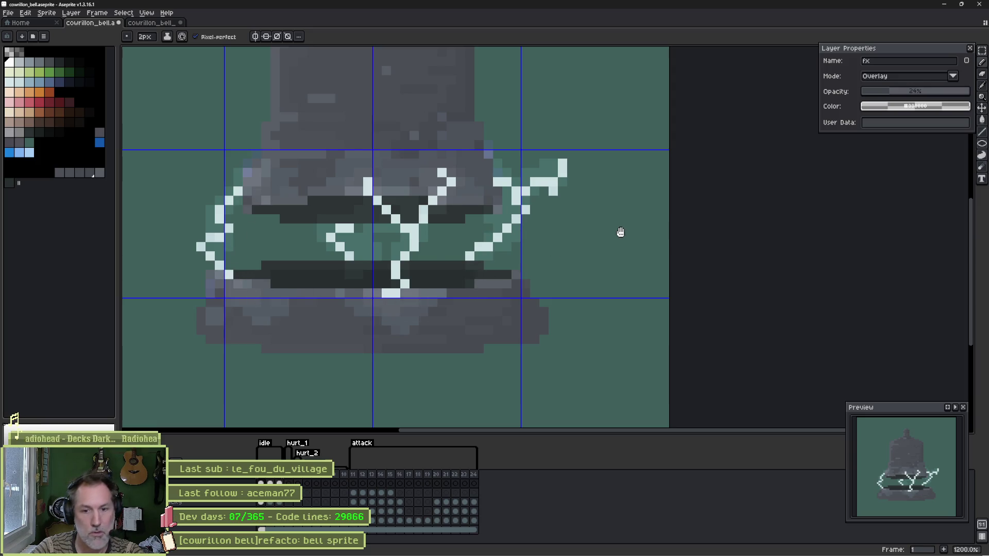
{"action": "key", "text": "Return"}
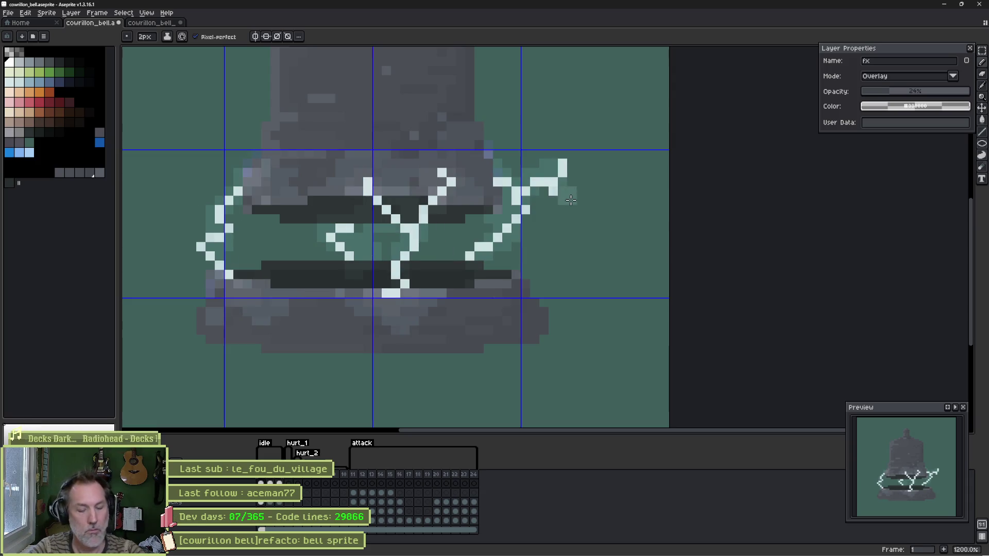
{"action": "key", "text": "e"}
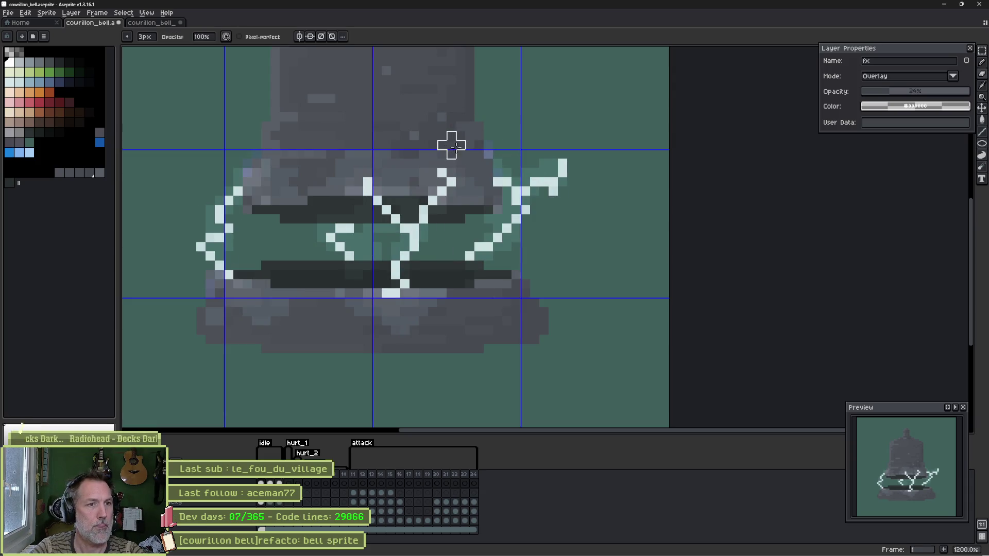
{"action": "key", "text": "Return"}
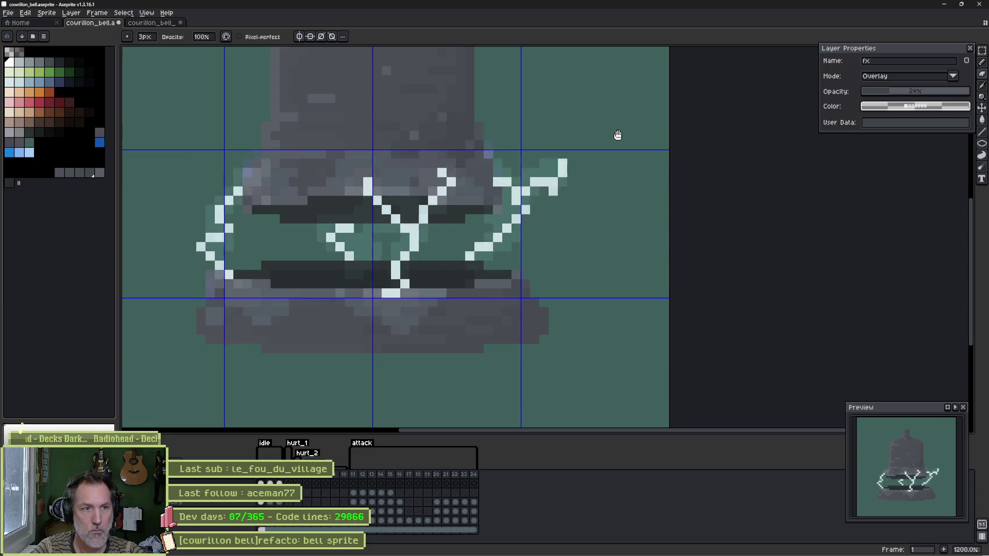
{"action": "mouse_move", "coordinate": [618, 136]}
{"action": "left_mouse_down"}
{"action": "mouse_move", "coordinate": [519, 172]}
{"action": "mouse_move", "coordinate": [532, 277]}
{"action": "mouse_move", "coordinate": [538, 252]}
{"action": "left_mouse_up"}
{"action": "right_click", "coordinate": [539, 252]}
{"action": "key", "text": "Escape"}
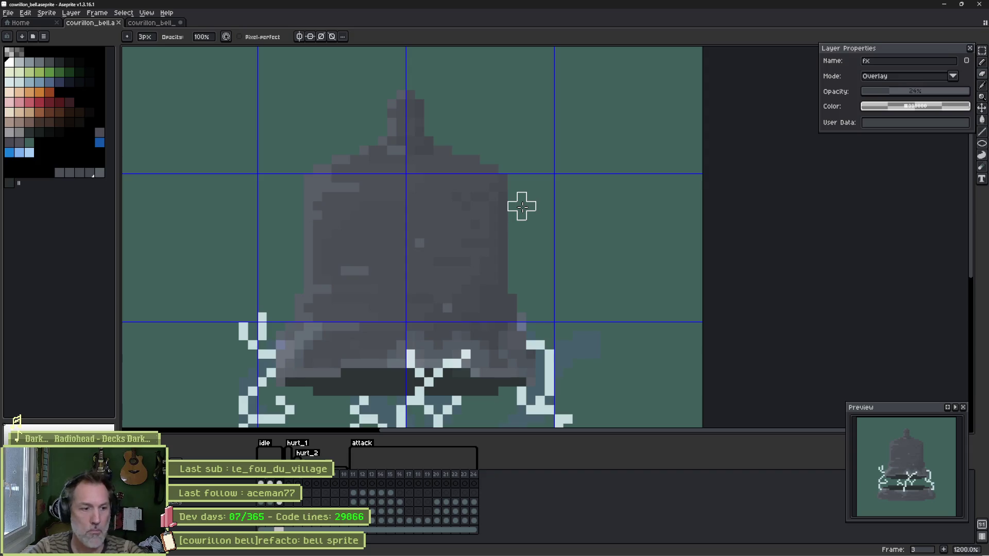
{"action": "left_click", "coordinate": [216, 512]}
{"action": "key", "text": "v"}
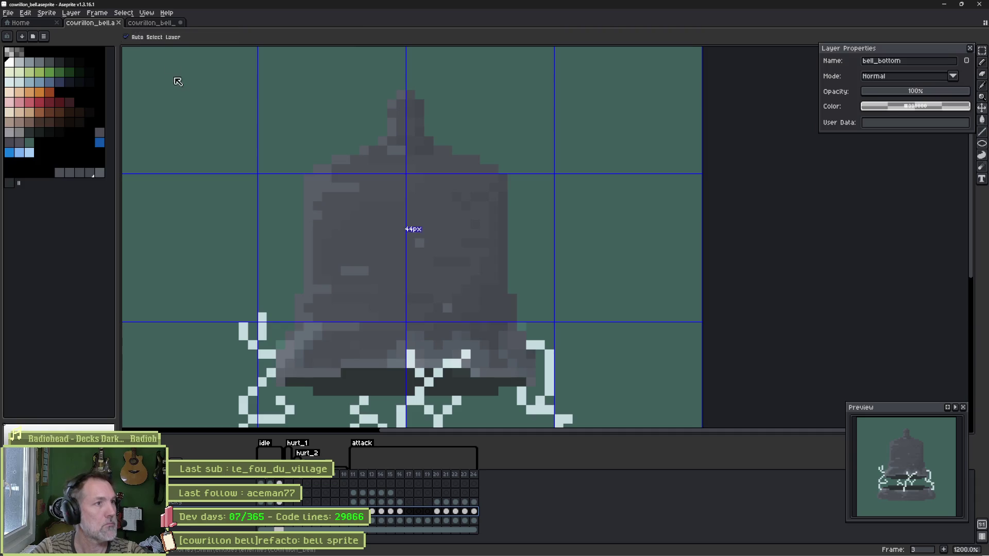
{"action": "left_click", "coordinate": [141, 14]}
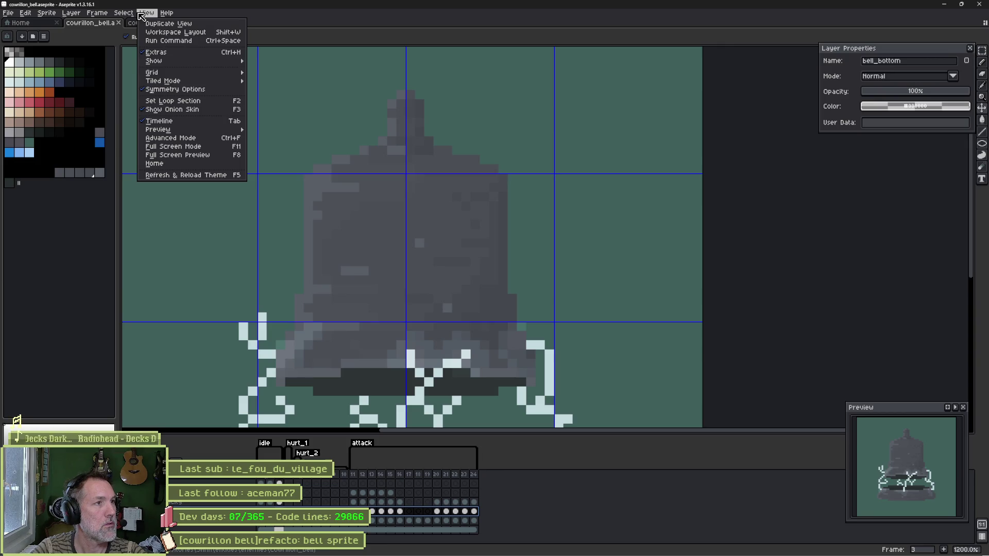
{"action": "mouse_move", "coordinate": [60, 16]}
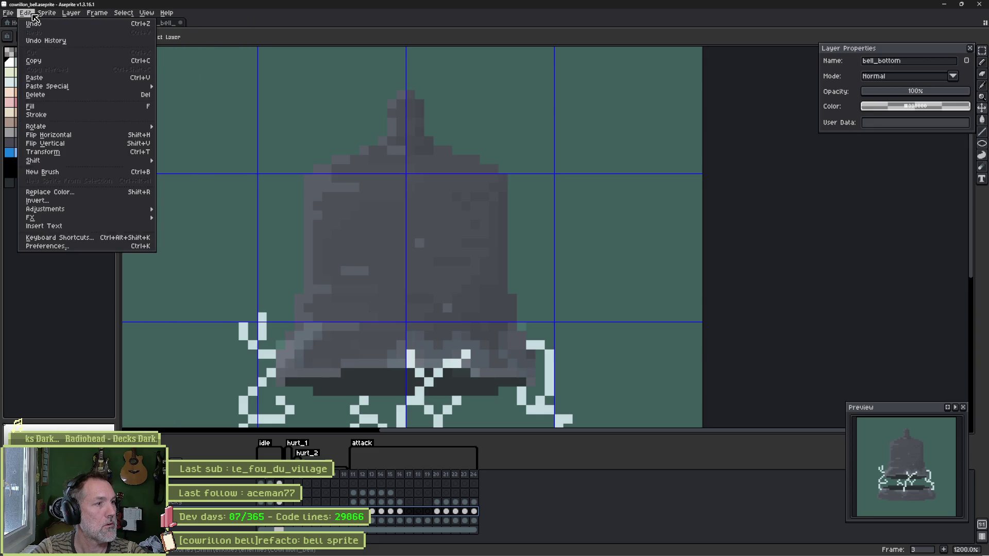
{"action": "mouse_move", "coordinate": [134, 211]}
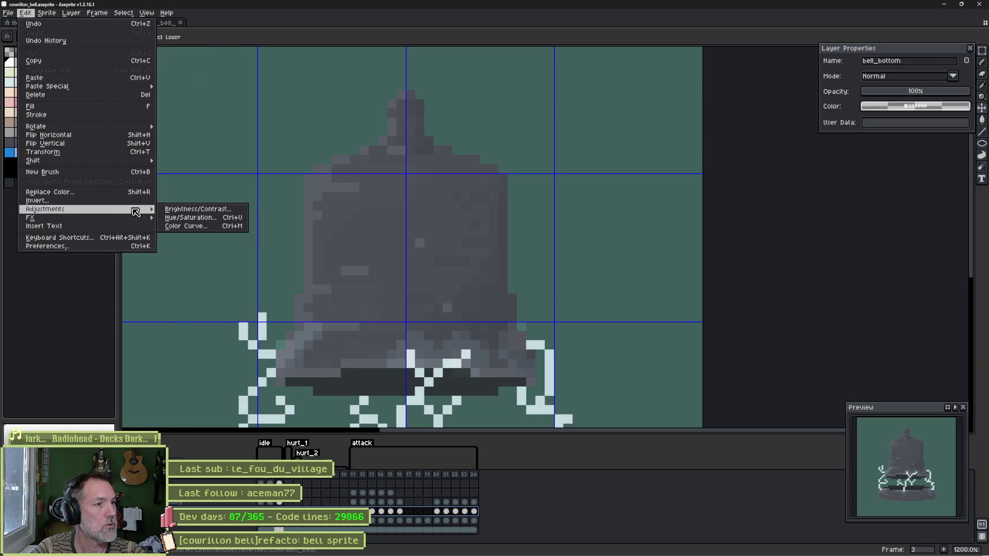
{"action": "left_click", "coordinate": [186, 210]}
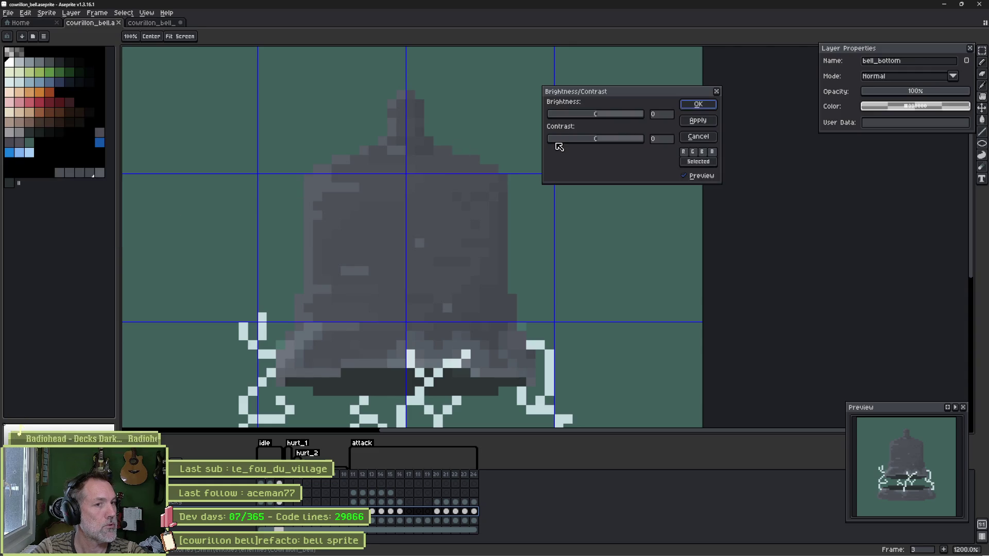
{"action": "mouse_move", "coordinate": [604, 142]}
{"action": "left_mouse_down"}
{"action": "mouse_move", "coordinate": [620, 143]}
{"action": "mouse_move", "coordinate": [613, 140]}
{"action": "left_mouse_up"}
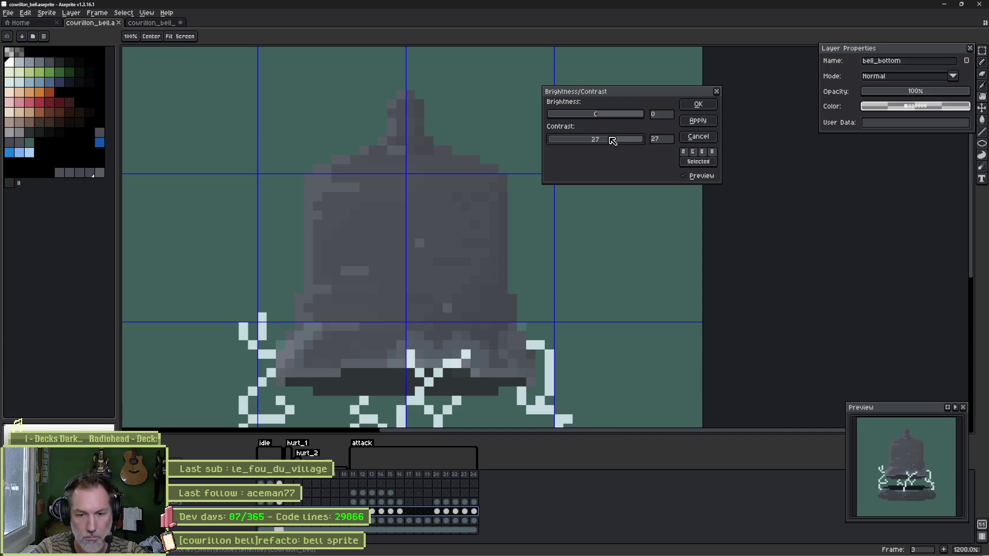
{"action": "left_click", "coordinate": [698, 136]}
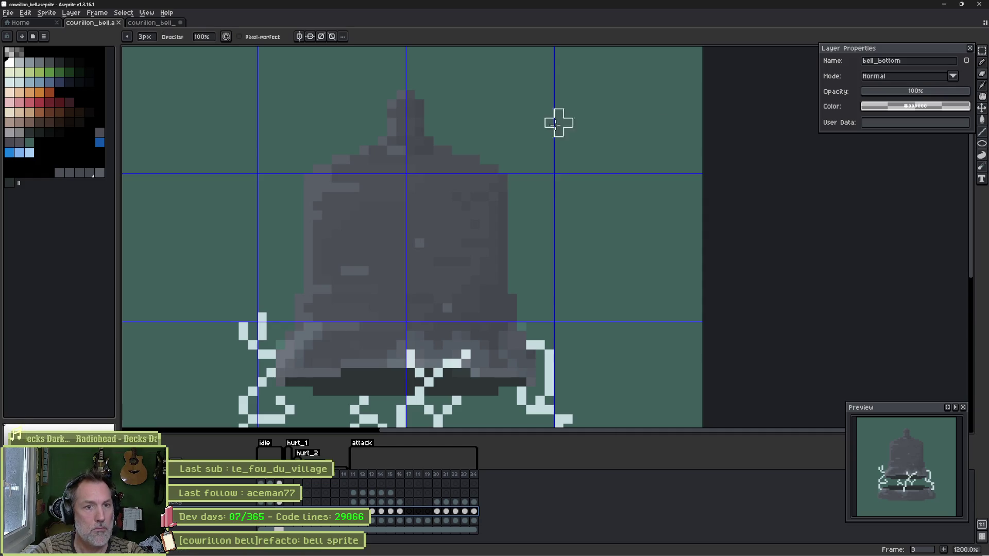
{"action": "left_click", "coordinate": [375, 236], "text": "ctrl"}
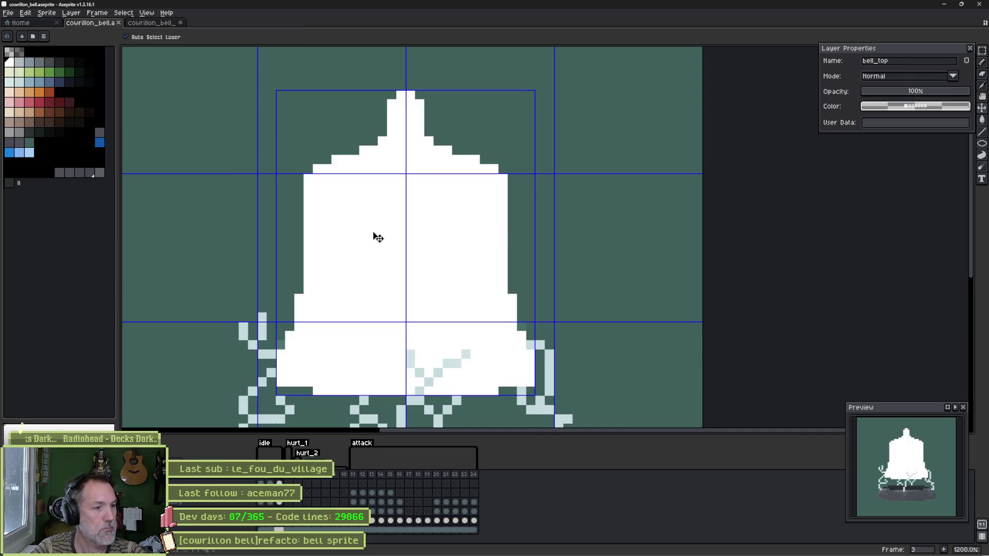
Step: Open the Color Curve adjustment from the Edit menu and add a control point to the curve
{"action": "left_click", "coordinate": [25, 12]}
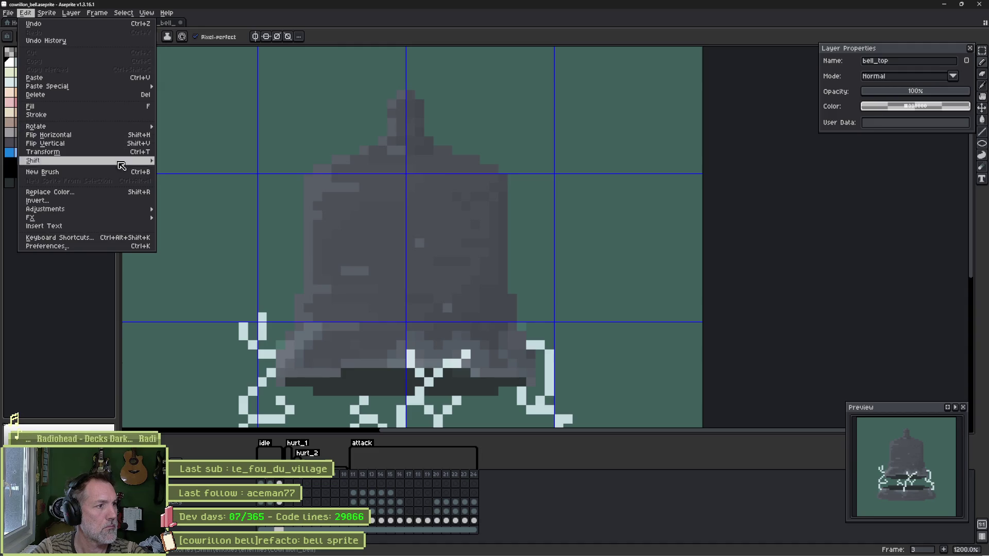
{"action": "mouse_move", "coordinate": [141, 210]}
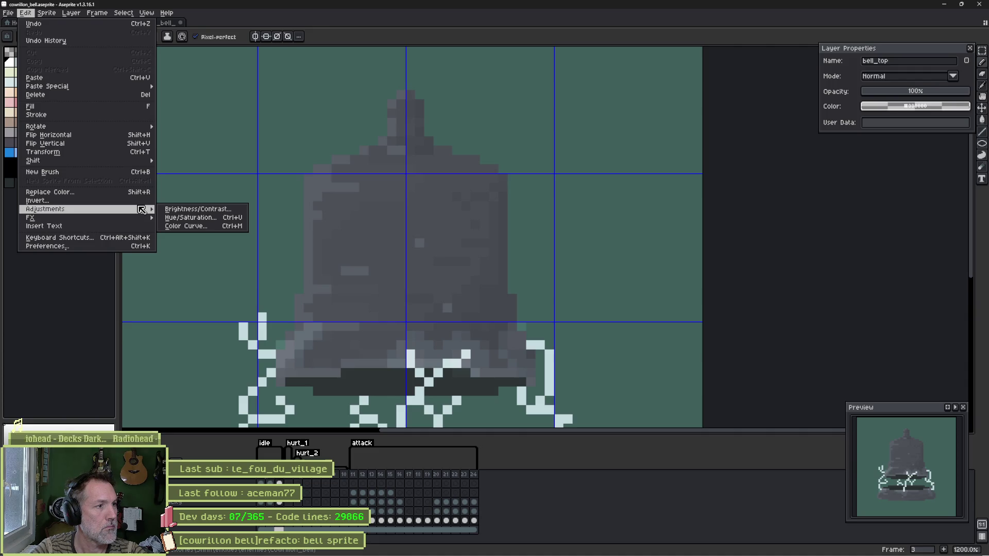
{"action": "left_click", "coordinate": [192, 227]}
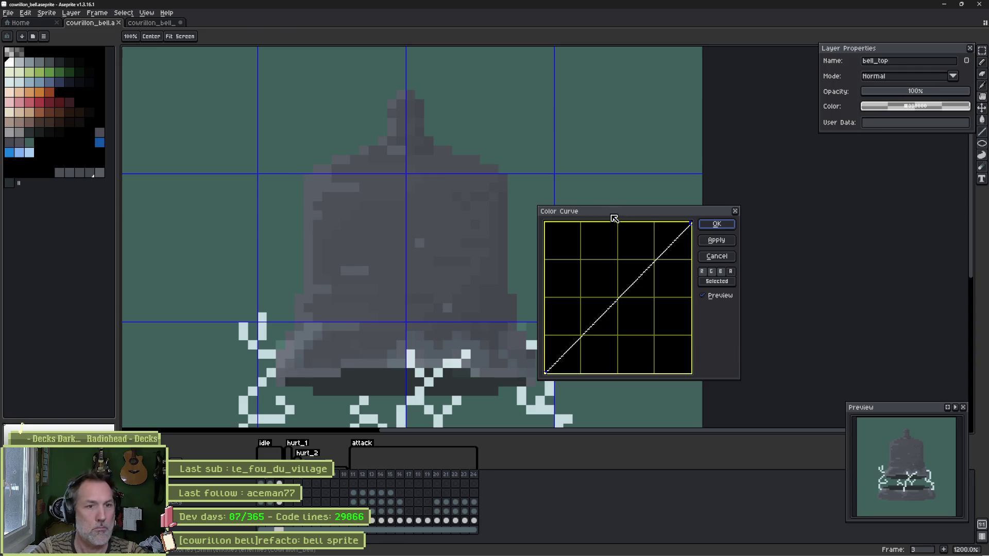
{"action": "left_click_drag", "start_coordinate": [621, 215], "coordinate": [664, 176]}
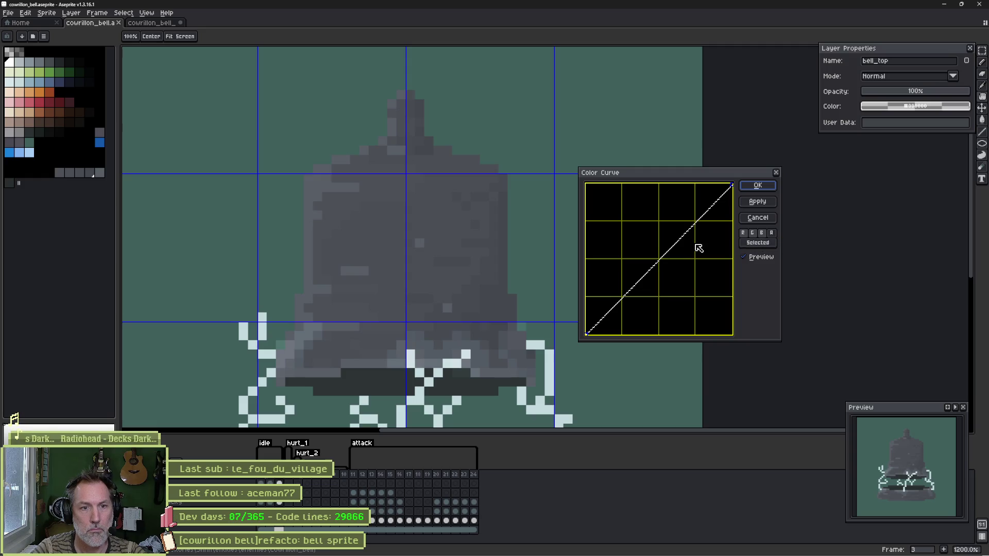
{"action": "left_click", "coordinate": [655, 266]}
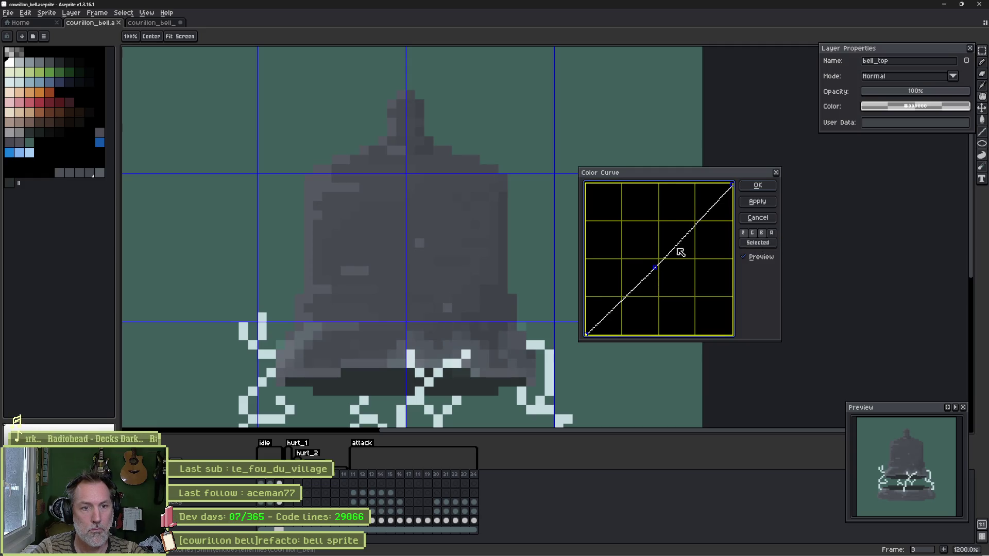
Step: Reshape the curve to darken the bell's midtones, shadows and highlights, then cancel the adjustment
{"action": "left_click_drag", "start_coordinate": [687, 229], "coordinate": [679, 214]}
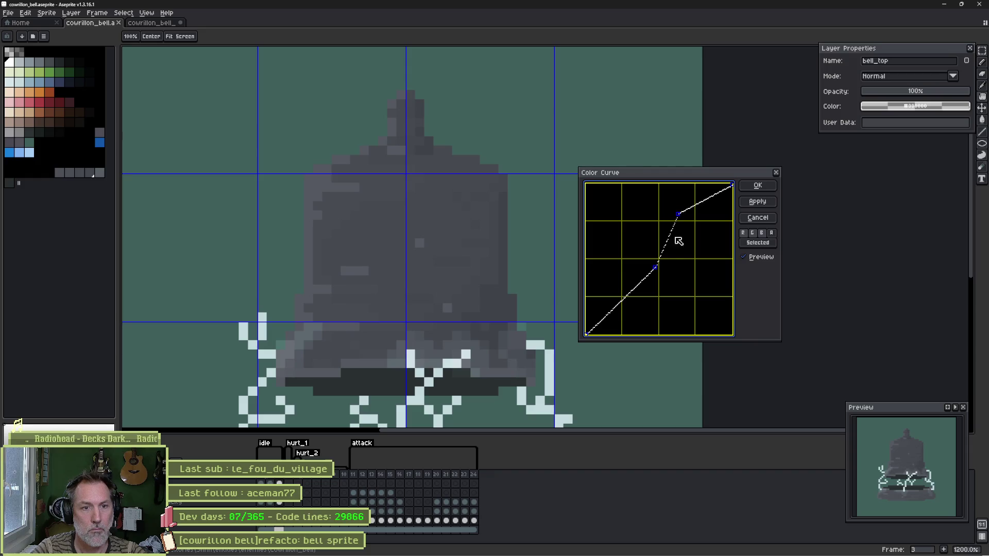
{"action": "mouse_move", "coordinate": [658, 272]}
{"action": "left_mouse_down"}
{"action": "mouse_move", "coordinate": [653, 330]}
{"action": "mouse_move", "coordinate": [613, 283]}
{"action": "left_mouse_up"}
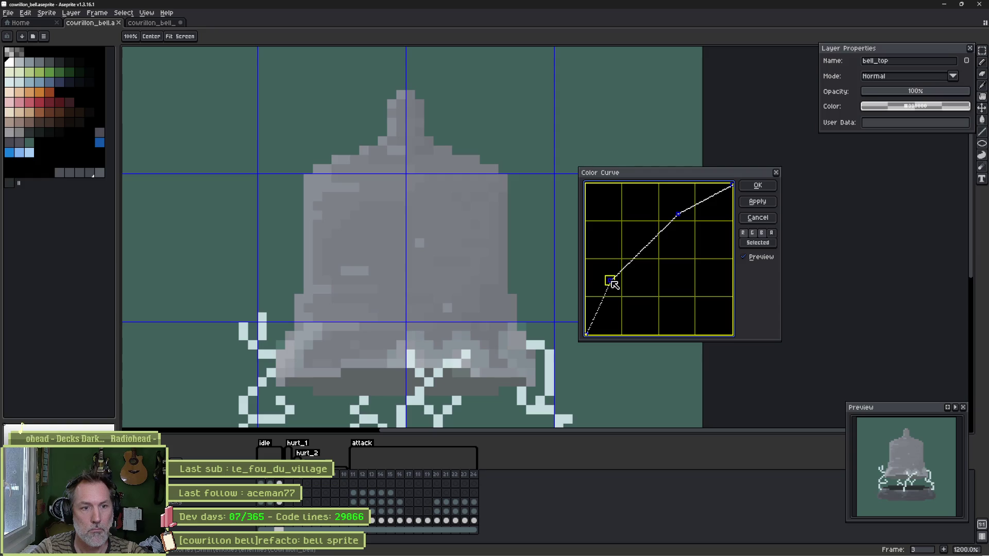
{"action": "mouse_move", "coordinate": [679, 217]}
{"action": "left_mouse_down"}
{"action": "mouse_move", "coordinate": [703, 265]}
{"action": "mouse_move", "coordinate": [689, 240]}
{"action": "mouse_move", "coordinate": [700, 233]}
{"action": "left_mouse_up"}
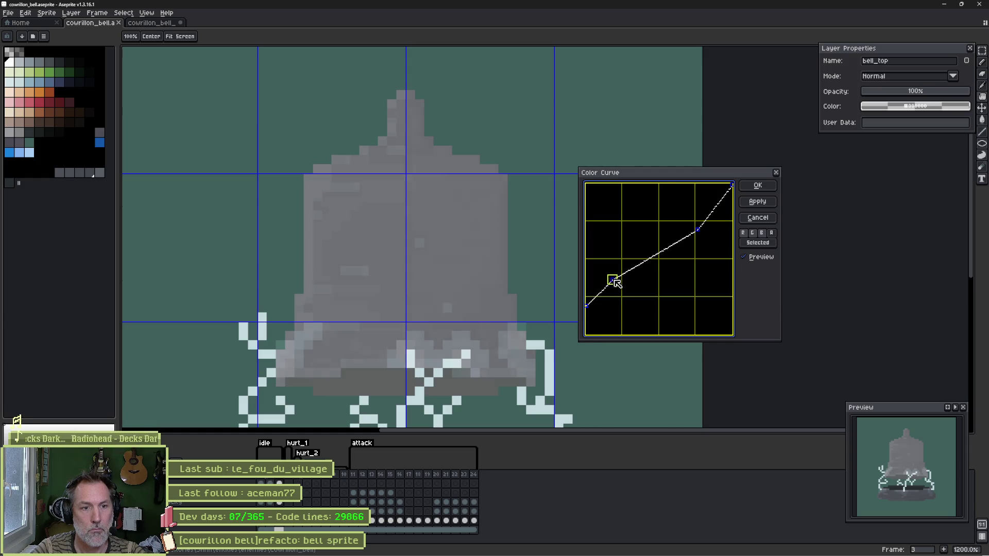
{"action": "left_click_drag", "start_coordinate": [616, 283], "coordinate": [623, 292]}
{"action": "left_click_drag", "start_coordinate": [734, 188], "coordinate": [740, 230]}
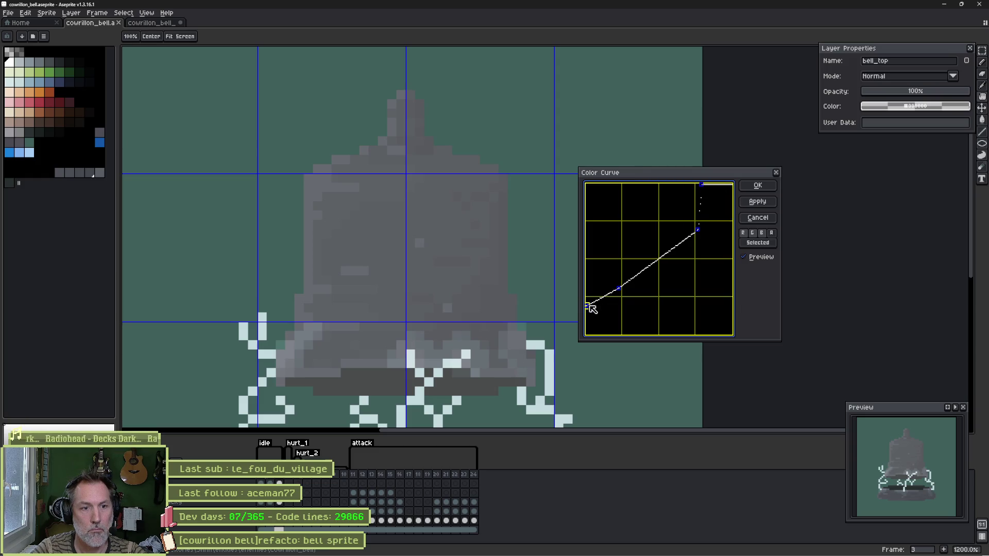
{"action": "left_click_drag", "start_coordinate": [591, 308], "coordinate": [610, 336]}
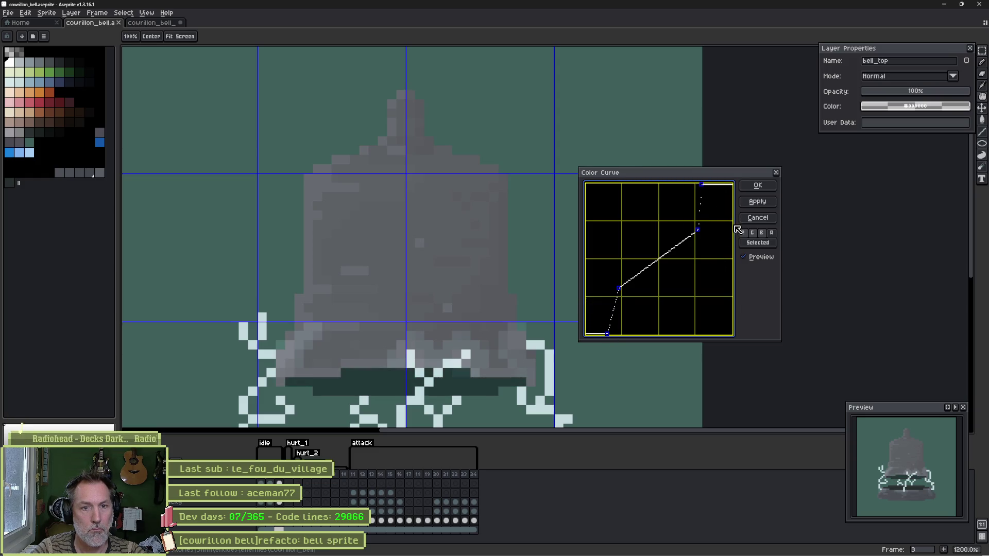
{"action": "left_click", "coordinate": [755, 217]}
{"action": "left_click", "coordinate": [27, 14]}
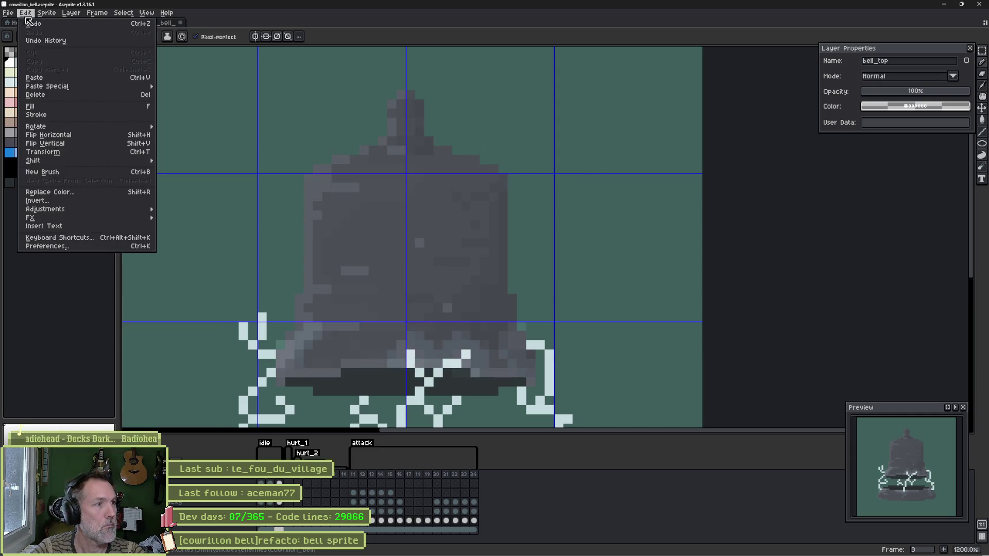
{"action": "mouse_move", "coordinate": [129, 212]}
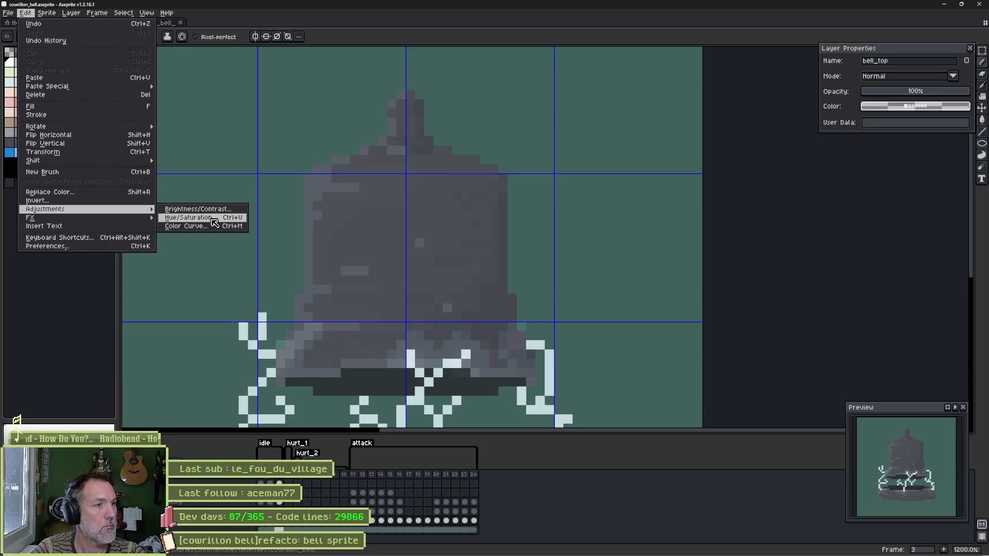
{"action": "left_click", "coordinate": [206, 209]}
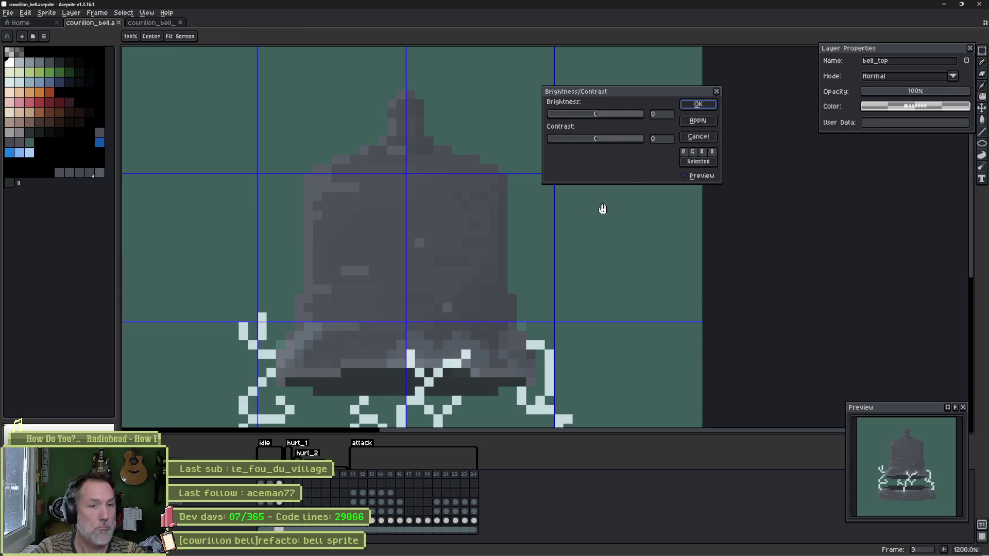
{"action": "left_click", "coordinate": [602, 140]}
{"action": "mouse_move", "coordinate": [601, 139]}
{"action": "left_mouse_down"}
{"action": "mouse_move", "coordinate": [605, 115]}
{"action": "mouse_move", "coordinate": [608, 145]}
{"action": "mouse_move", "coordinate": [617, 145]}
{"action": "left_mouse_up"}
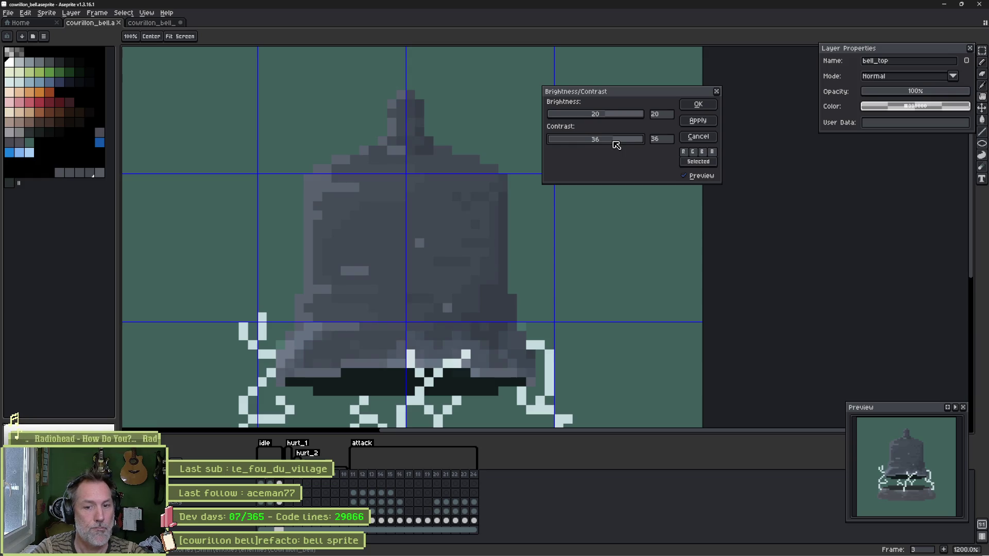
{"action": "left_click", "coordinate": [693, 138]}
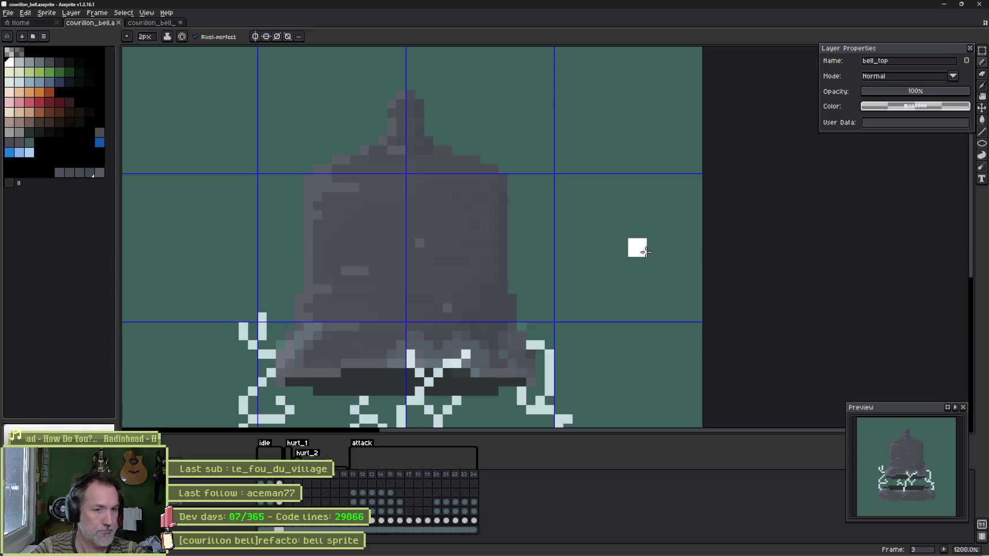
{"action": "mouse_move", "coordinate": [640, 548]}
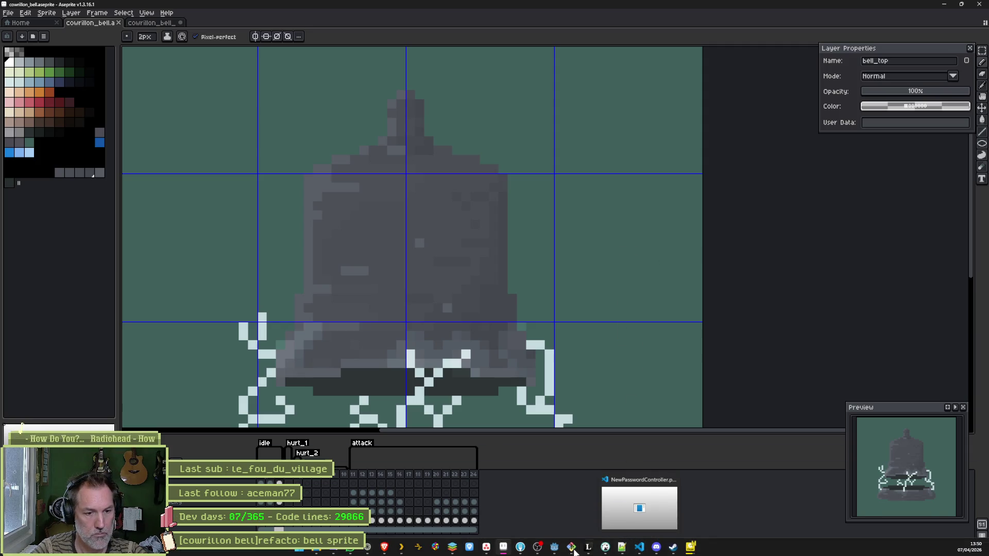
{"action": "left_click", "coordinate": [573, 549]}
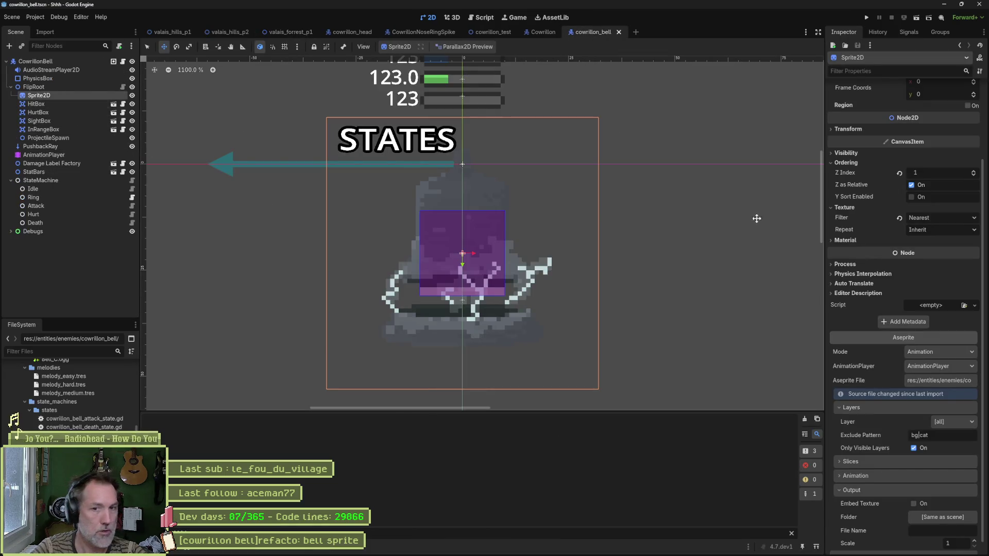
Step: Reimport the Aseprite bell source in Godot's Inspector, then go back to frame 1 in Aseprite
{"action": "left_click", "coordinate": [904, 544]}
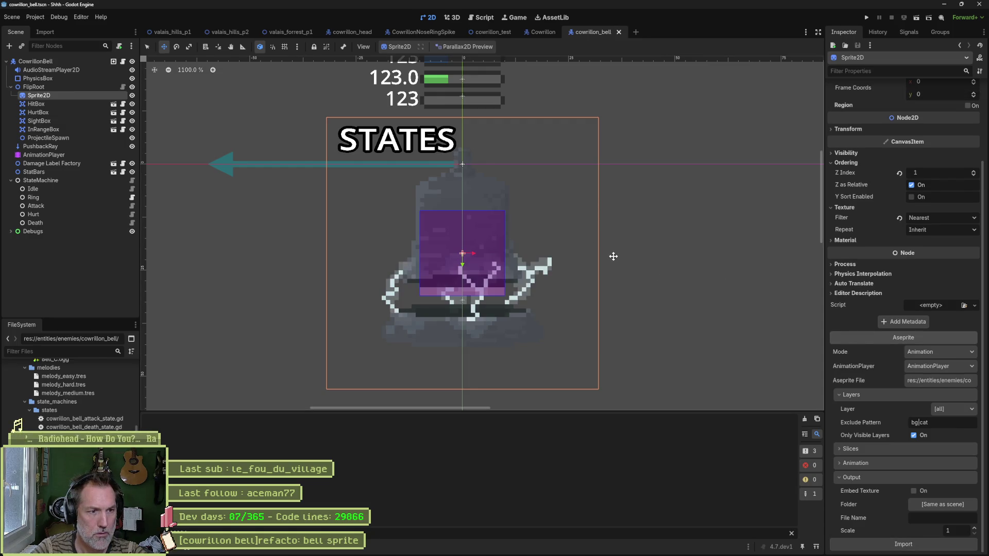
{"action": "key", "text": "alt+Tab"}
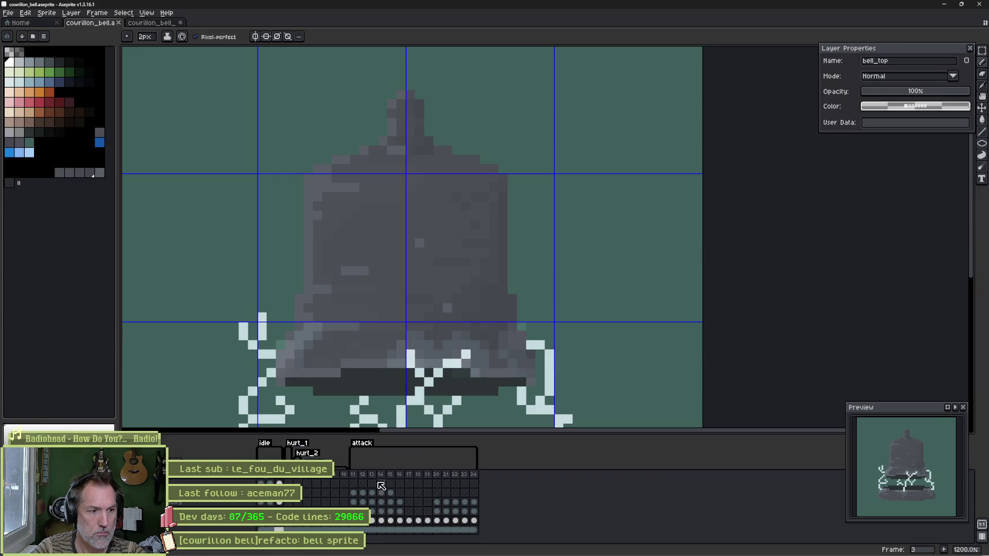
{"action": "left_click", "coordinate": [263, 524]}
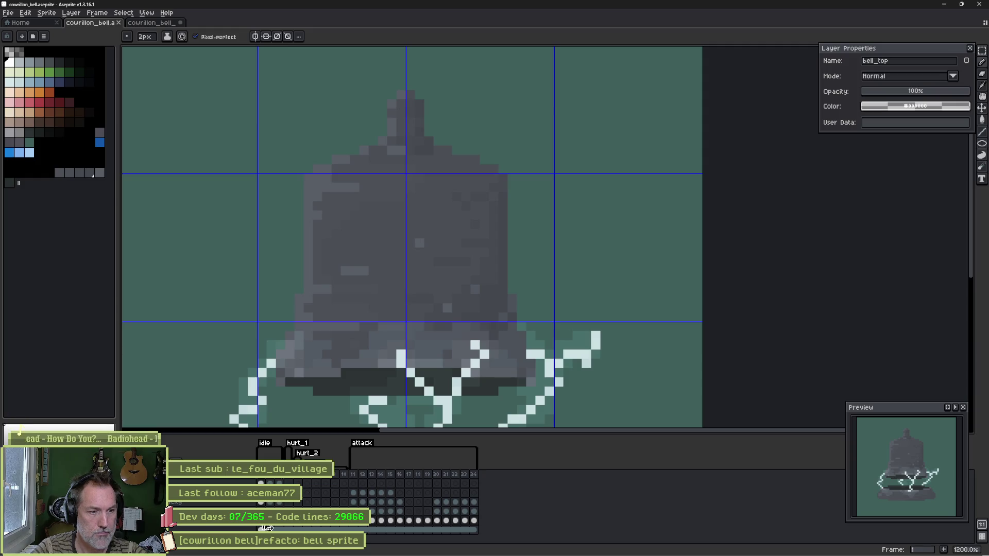
Step: Step through the attack animation from frame 11 to the last frame, 24, comparing frames 20 and 21
{"action": "left_click", "coordinate": [357, 523]}
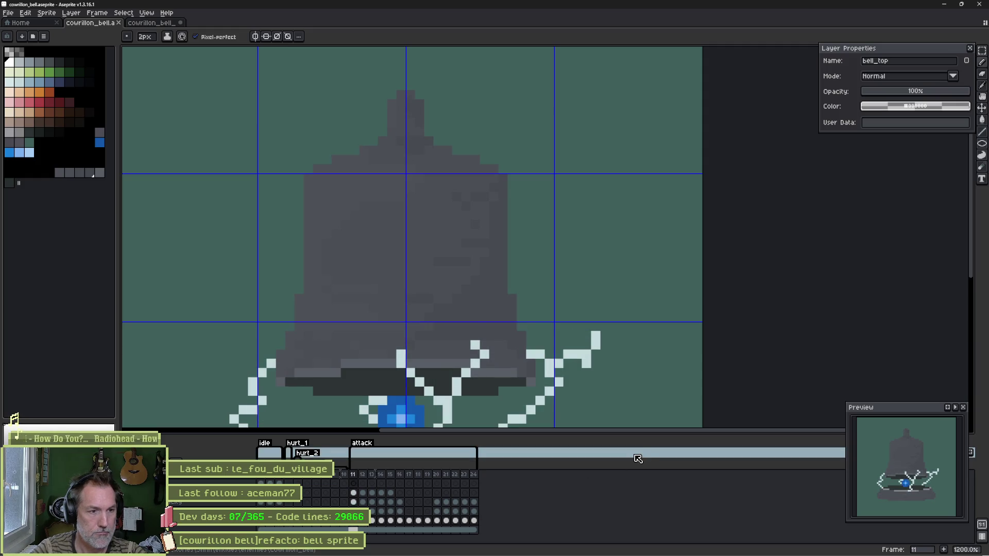
{"action": "key", "text": "Return"}
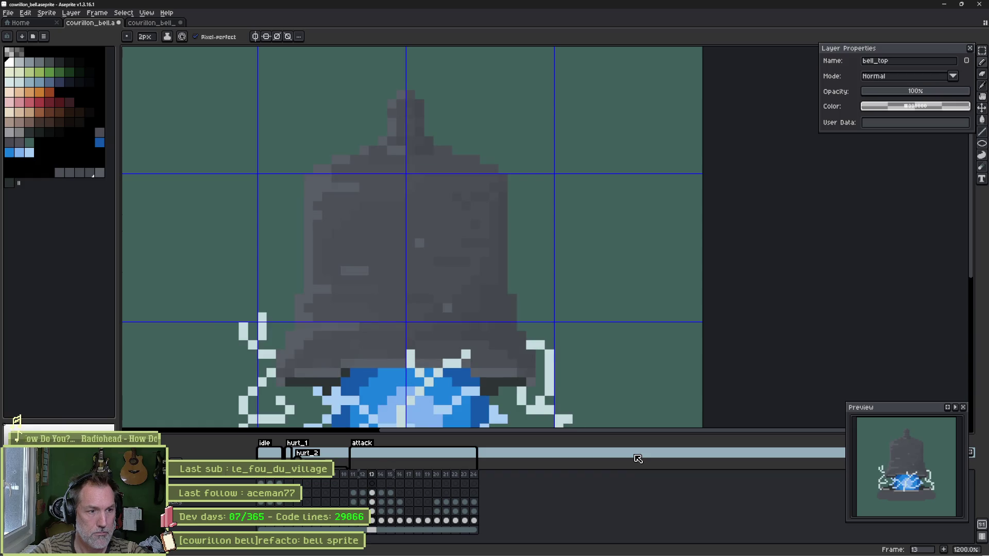
{"action": "key", "text": "ctrl+z"}
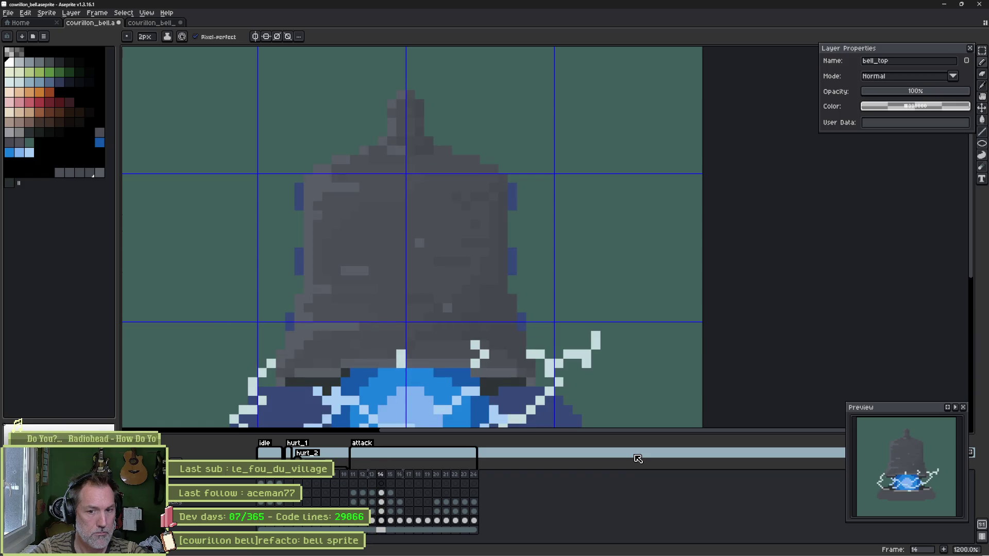
{"action": "key", "text": "Right"}
{"action": "key", "text": "Right"}
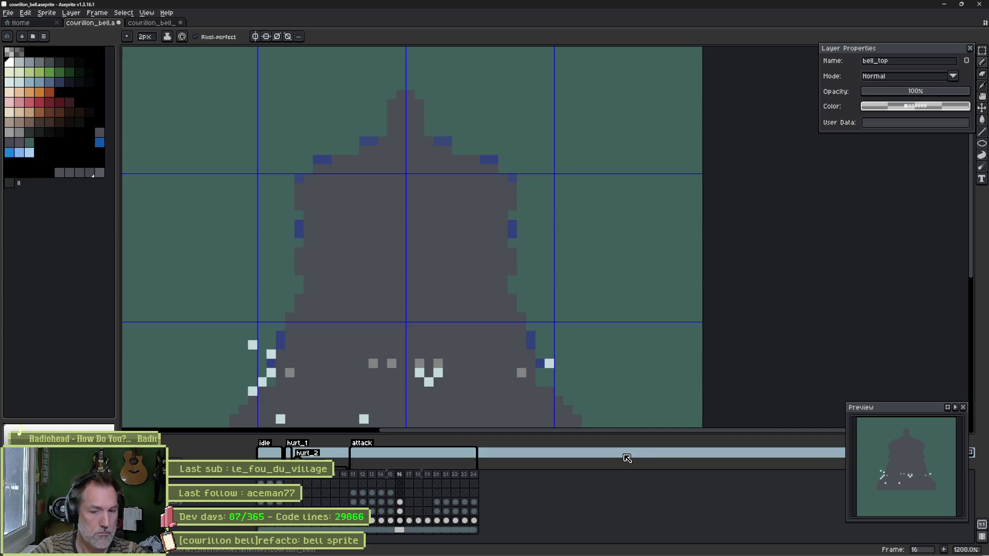
{"action": "key", "text": "Right"}
{"action": "key", "text": "Right"}
{"action": "key", "text": "Right"}
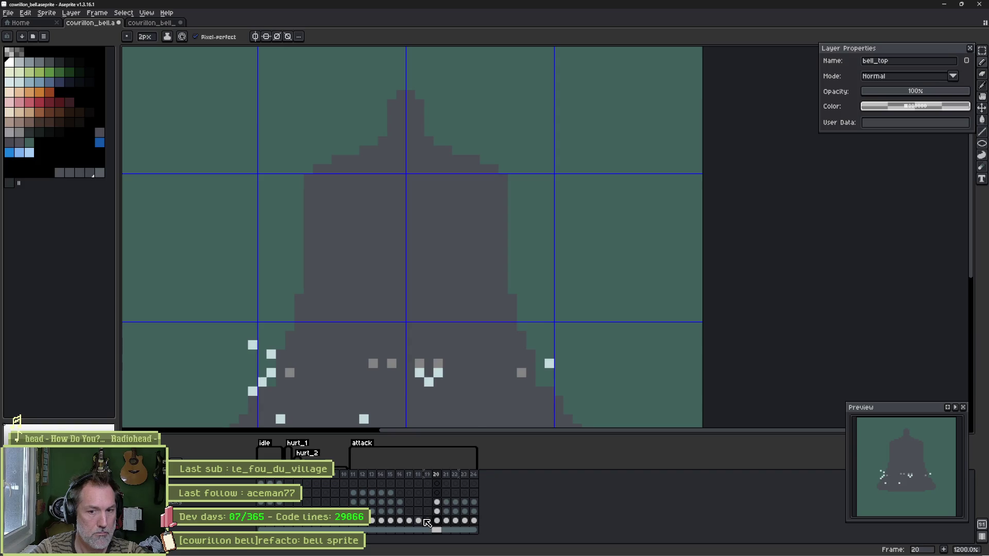
{"action": "key", "text": "Right"}
{"action": "key", "text": "Left"}
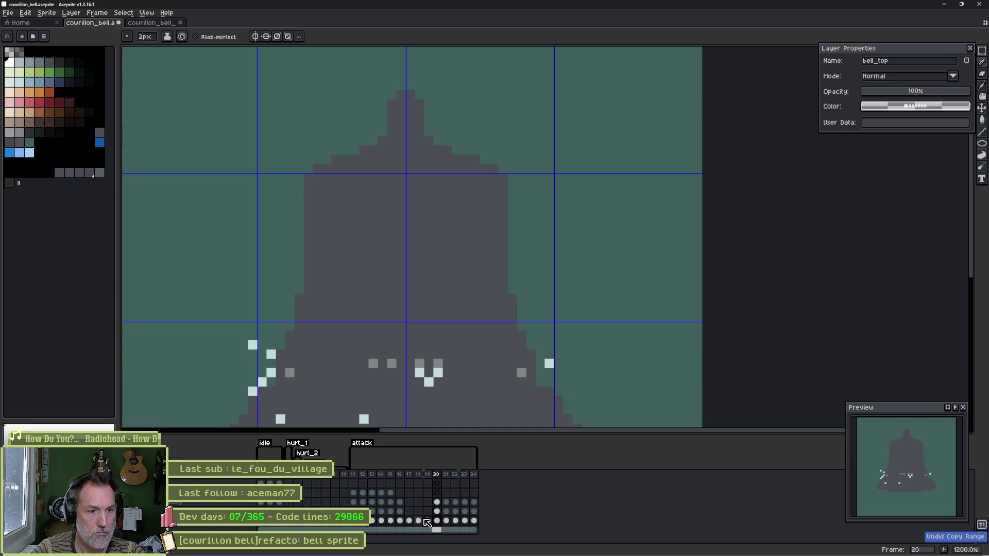
{"action": "key", "text": "Right"}
{"action": "key", "text": "Right"}
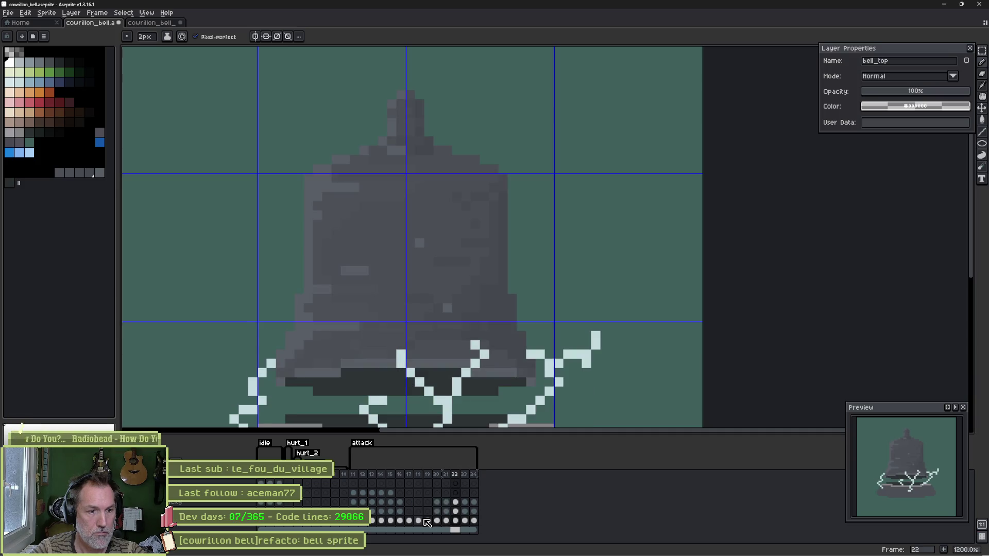
{"action": "key", "text": "Right"}
{"action": "key", "text": "Right"}
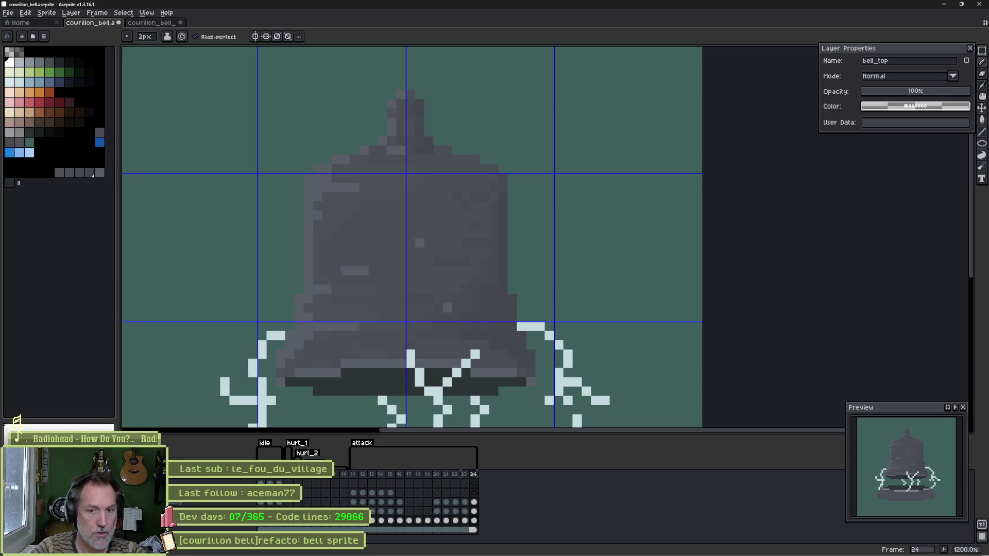
Step: Save the bell sprite and bring the Godot cowrillon_bell scene to the front
{"action": "key", "text": "ctrl+s"}
{"action": "scroll", "coordinate": [395, 345], "scroll_direction": "down", "scroll_amount": 2}
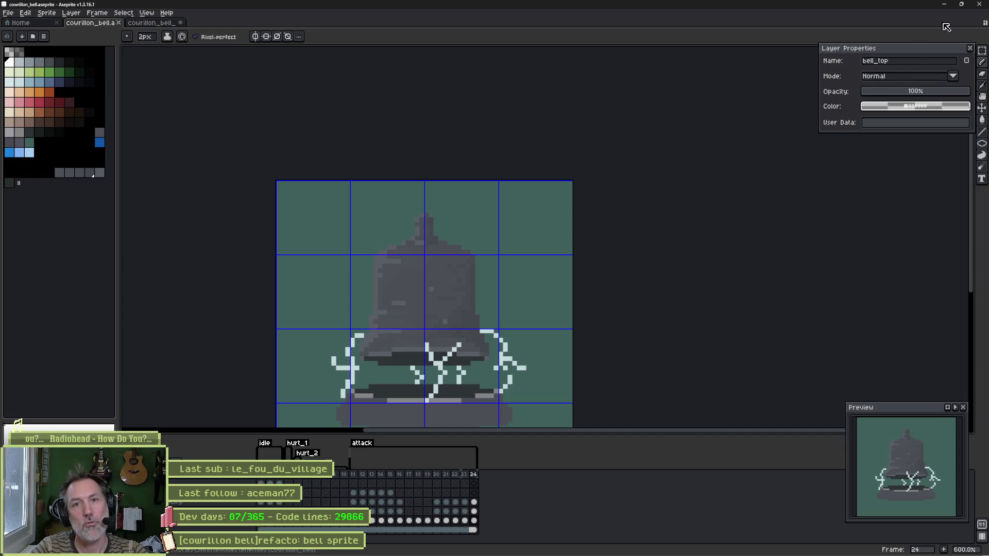
{"action": "left_click", "coordinate": [945, 4]}
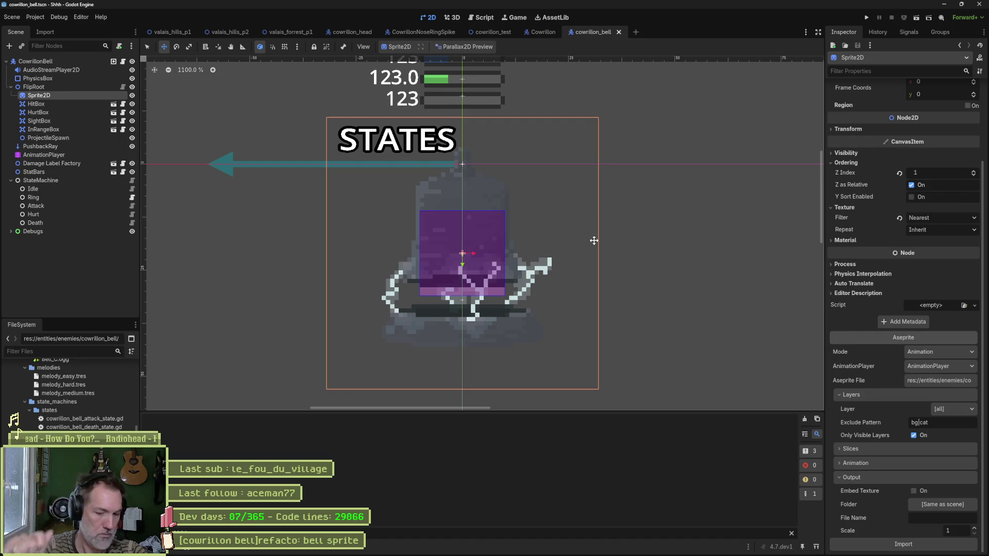
Step: On frame 2, nudge the bell_bottom layer's pixels down with the Move tool, undo it, and go back to Godot
{"action": "mouse_move", "coordinate": [637, 554]}
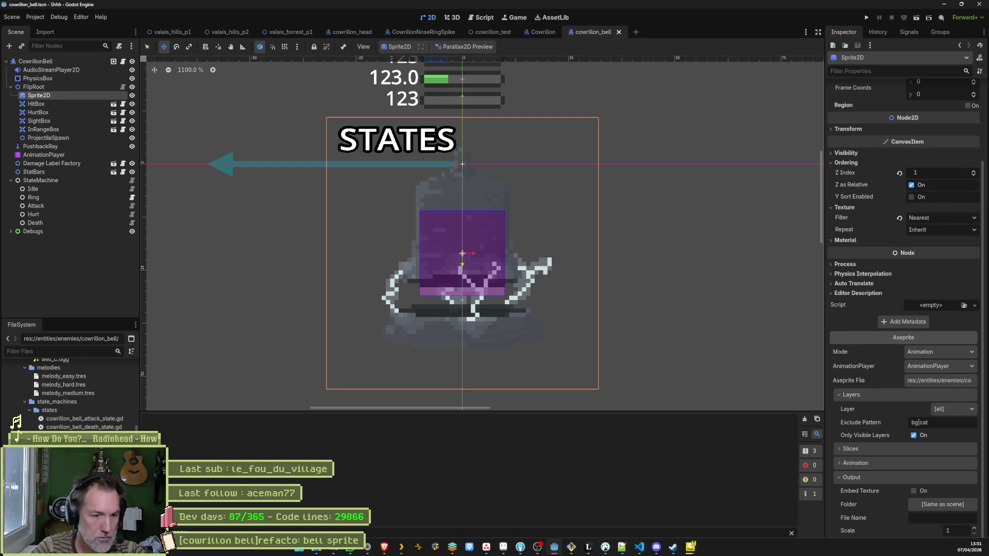
{"action": "left_click", "coordinate": [501, 549]}
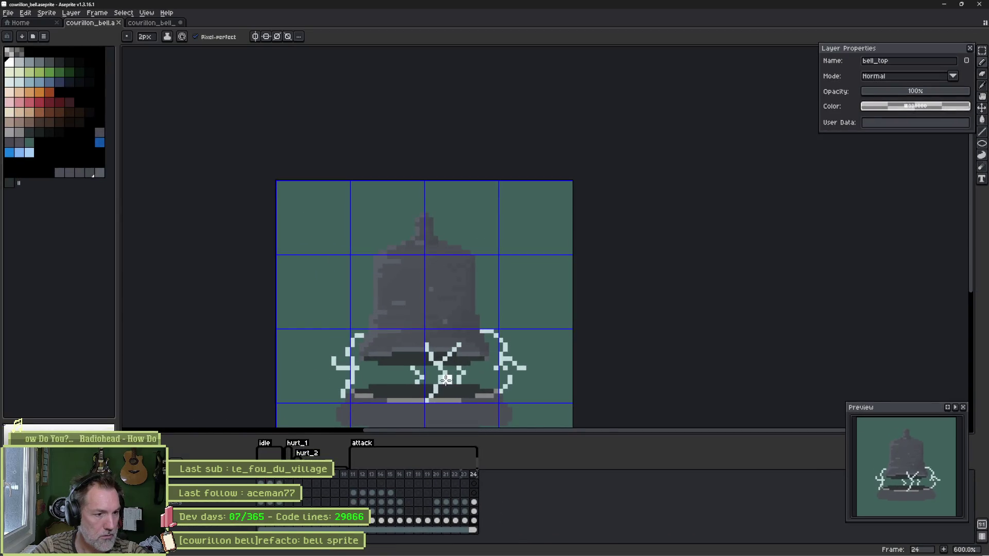
{"action": "left_click", "coordinate": [269, 520]}
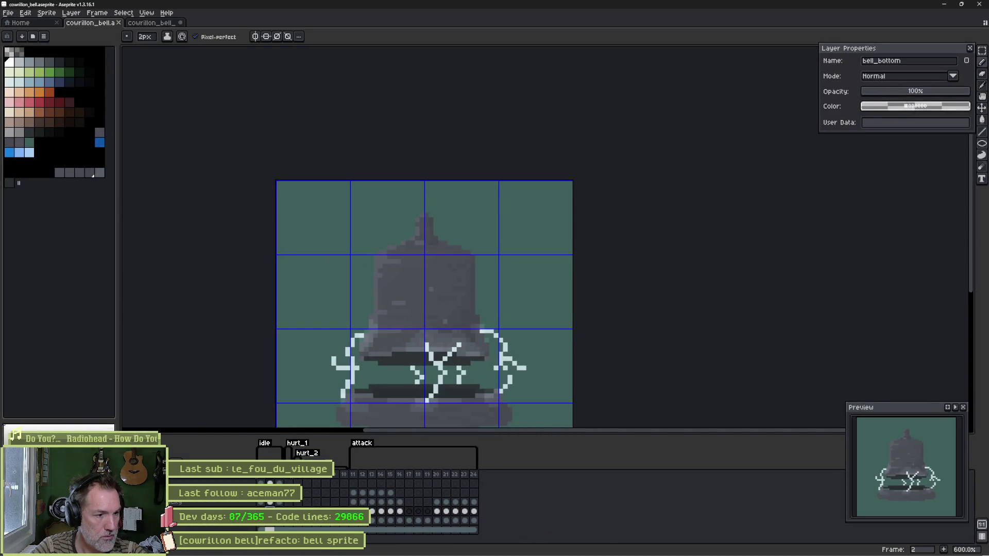
{"action": "key", "text": "v"}
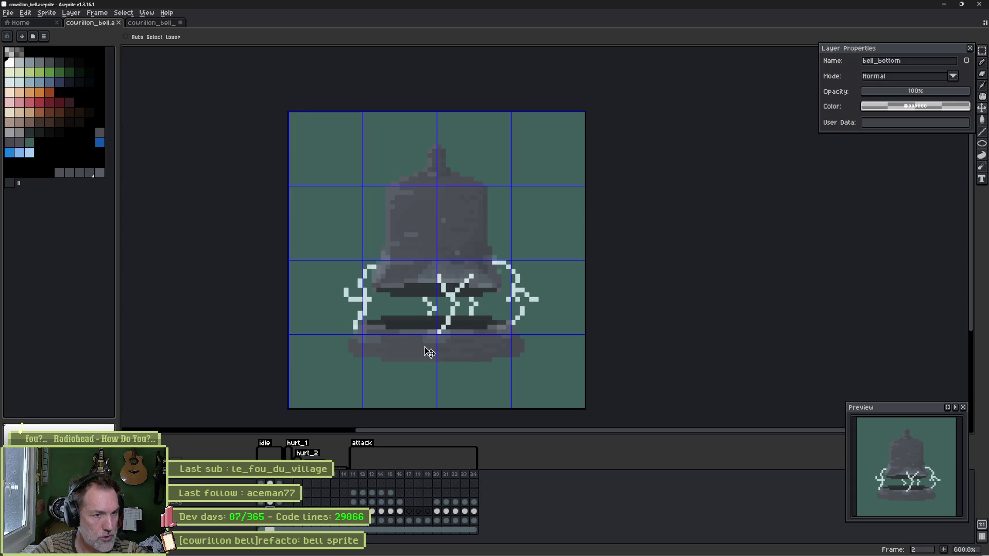
{"action": "left_click_drag", "start_coordinate": [431, 354], "coordinate": [431, 355]}
{"action": "key", "text": "ctrl+z"}
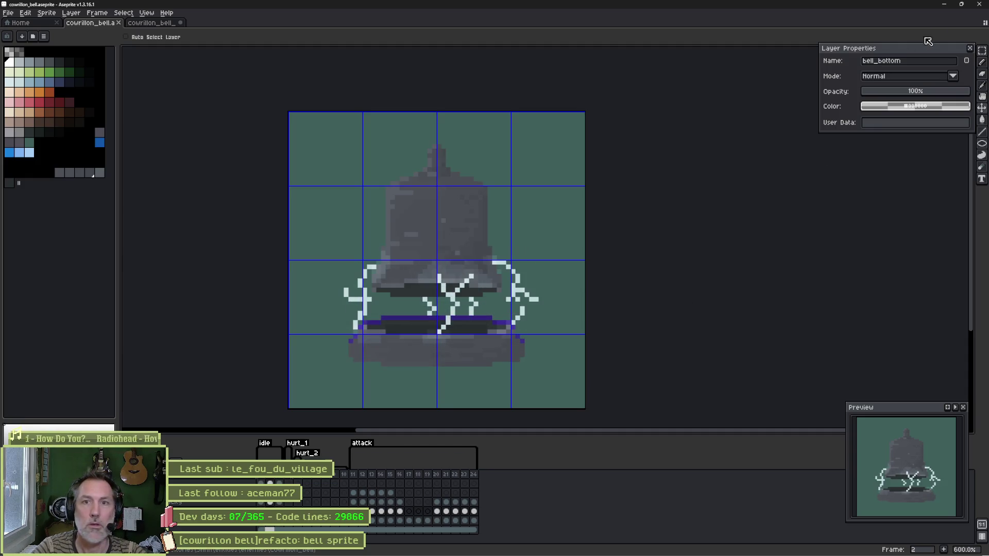
{"action": "left_click", "coordinate": [945, 5]}
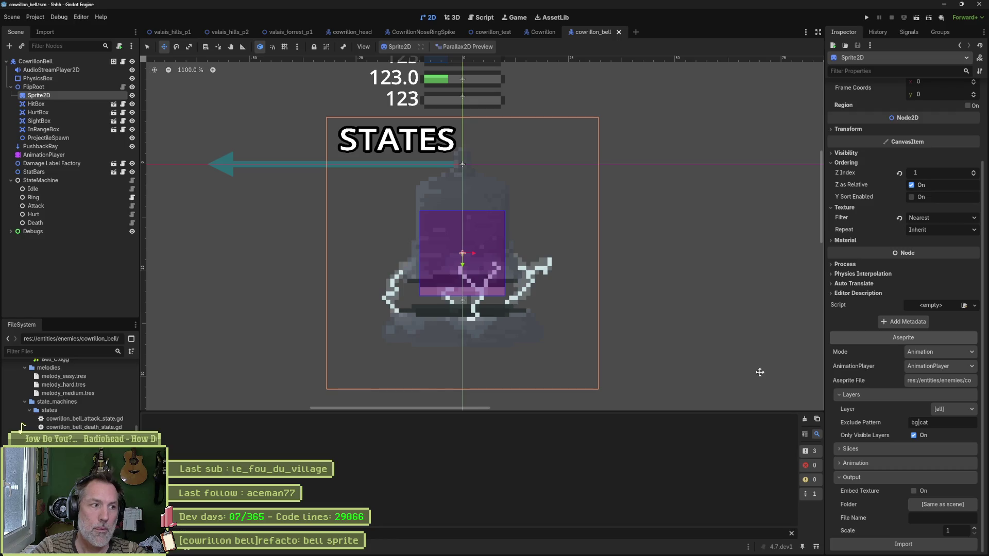
Step: Reimport the bell sprite from its Aseprite file and run the valais_forrest_p1 level with F6
{"action": "left_click", "coordinate": [890, 542]}
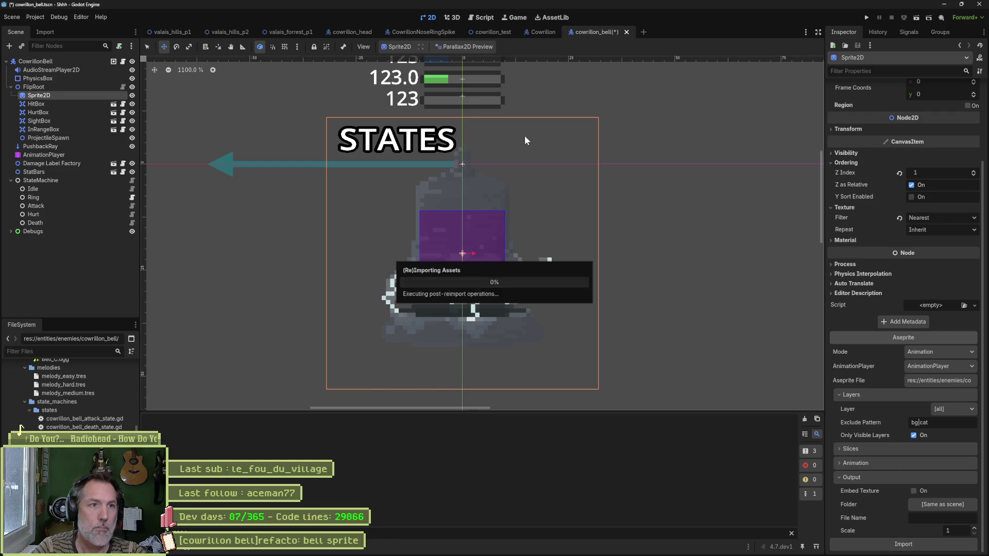
{"action": "left_click", "coordinate": [299, 32]}
{"action": "key", "text": "F6"}
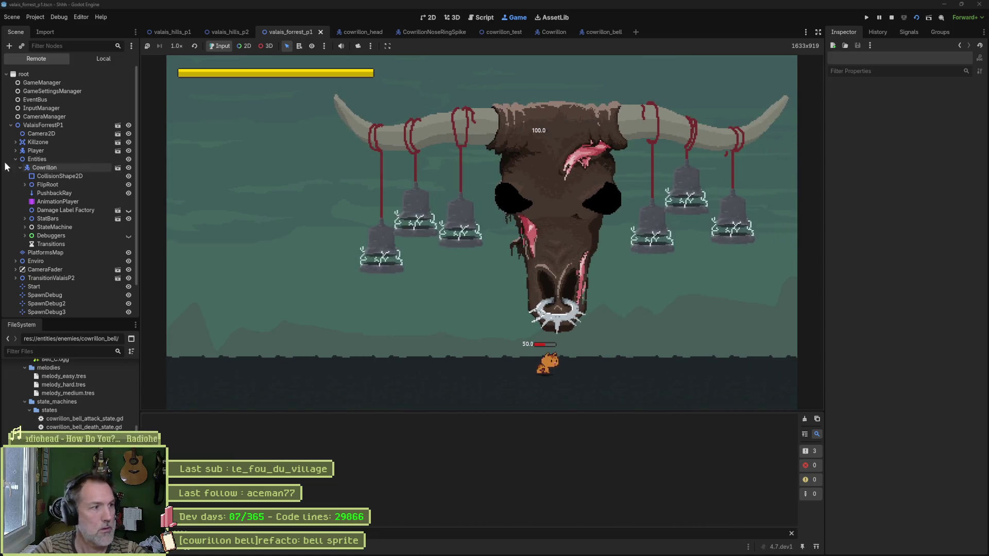
Step: Select the live Cowrillon in the Remote tree, tick Bells Ring Attack, move the player left, then stop the game
{"action": "left_click", "coordinate": [44, 168]}
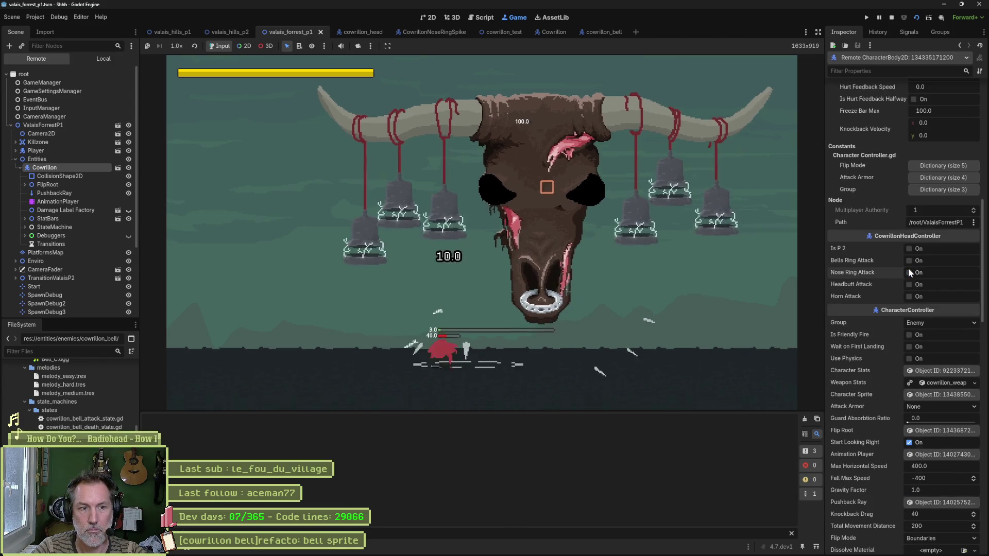
{"action": "left_click", "coordinate": [909, 260]}
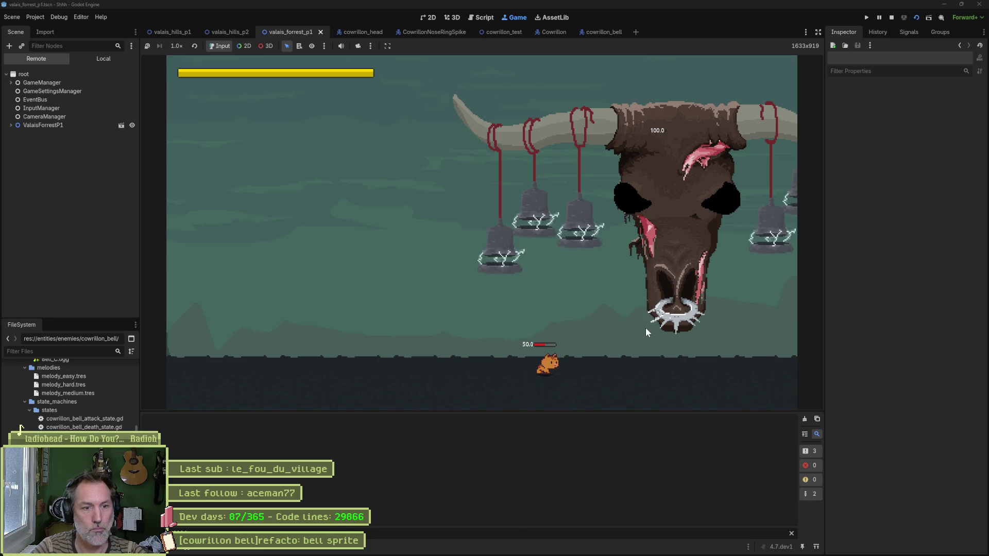
{"action": "left_click", "coordinate": [31, 125]}
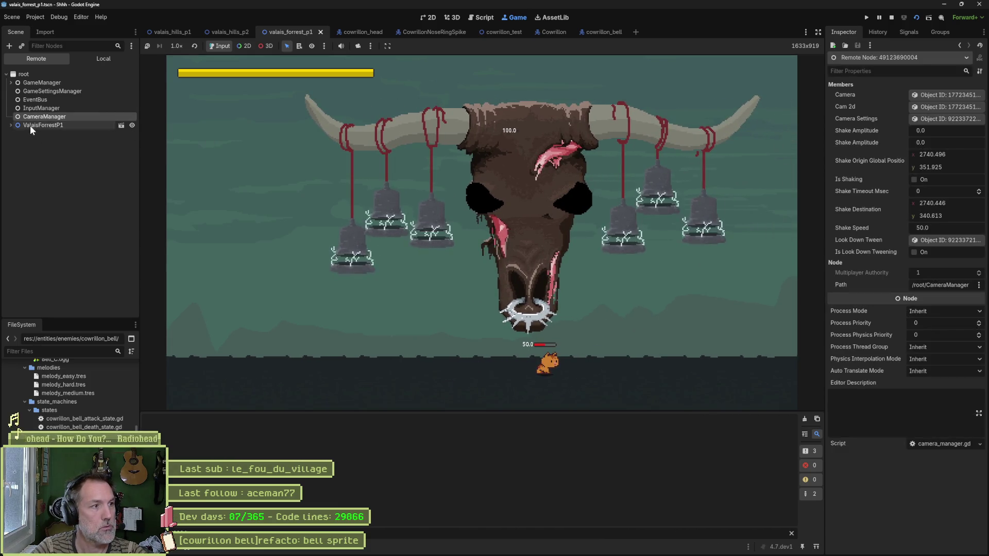
{"action": "left_click", "coordinate": [37, 159]}
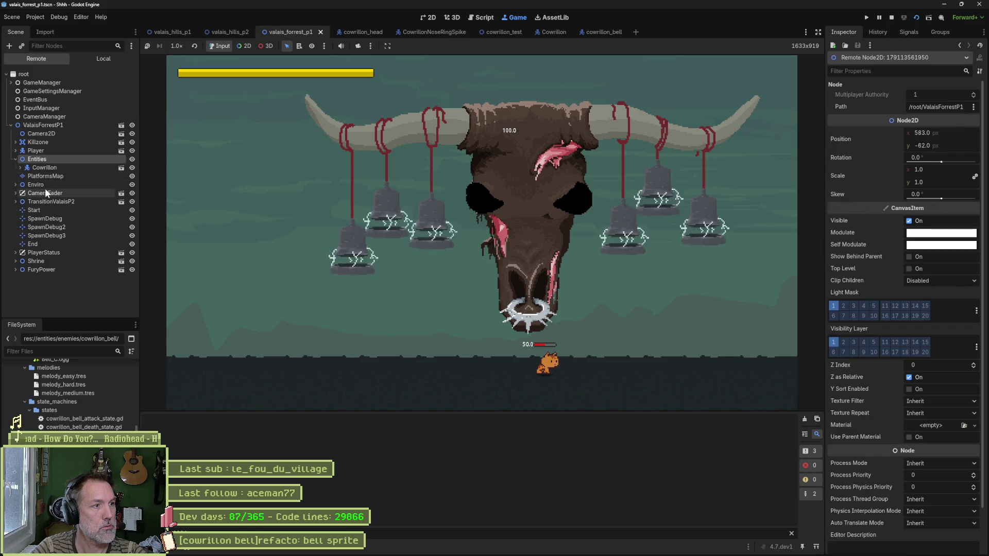
{"action": "left_click", "coordinate": [38, 168]}
{"action": "scroll", "coordinate": [923, 373], "scroll_direction": "down", "scroll_amount": 6}
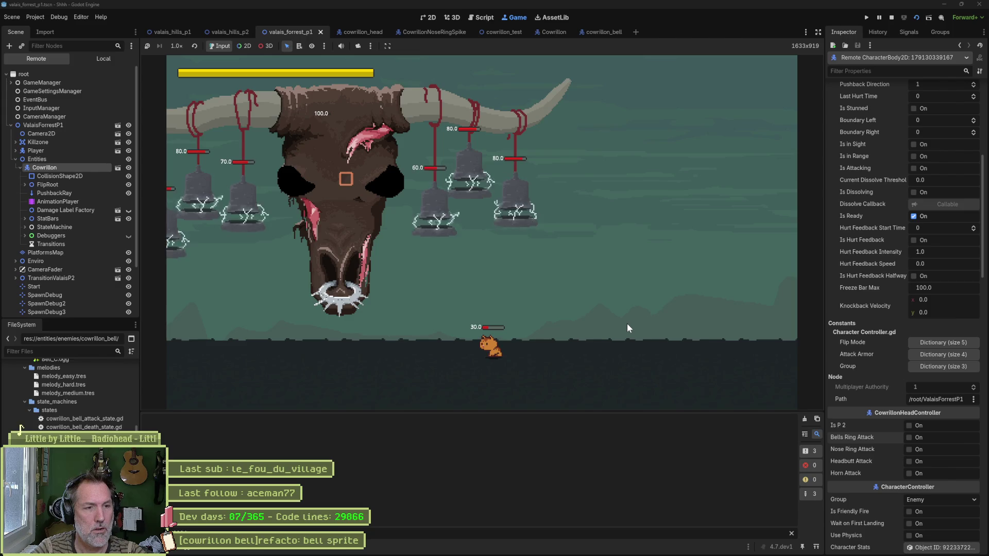
{"action": "key", "text": "Left"}
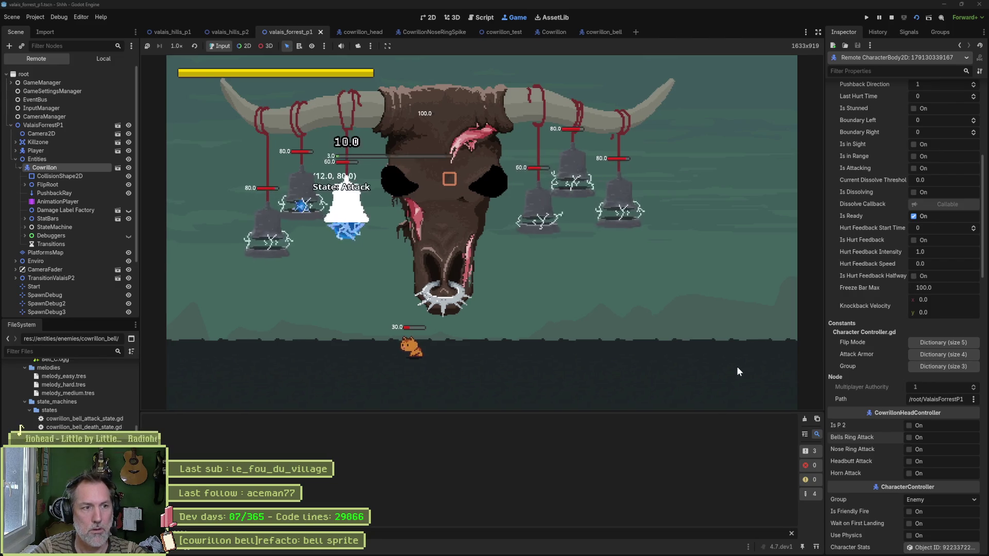
{"action": "key", "text": "F8"}
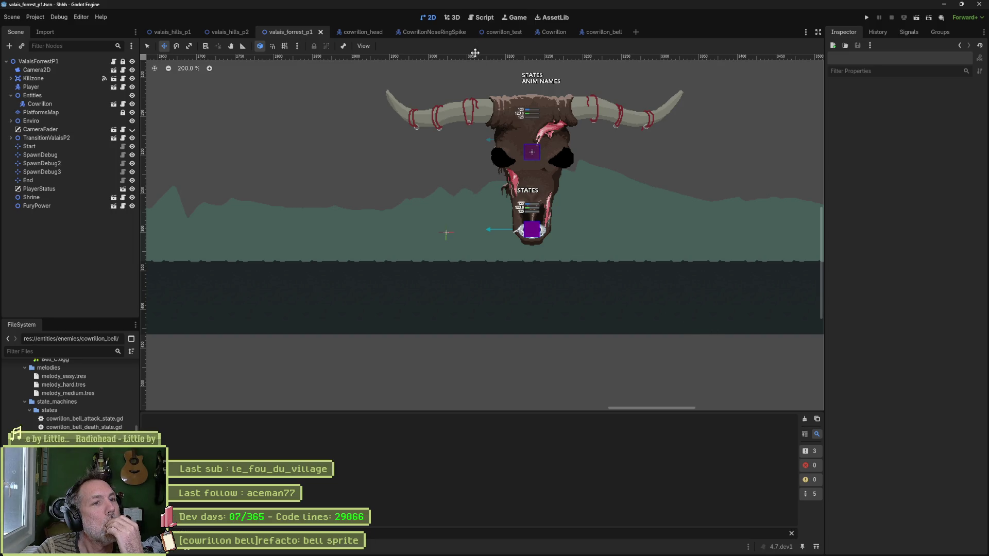
Step: Review cowrillon_bell_attack_state.gd around the _instantiate_projectile call, then cowrillon_bell_controller.gd
{"action": "left_click", "coordinate": [480, 17]}
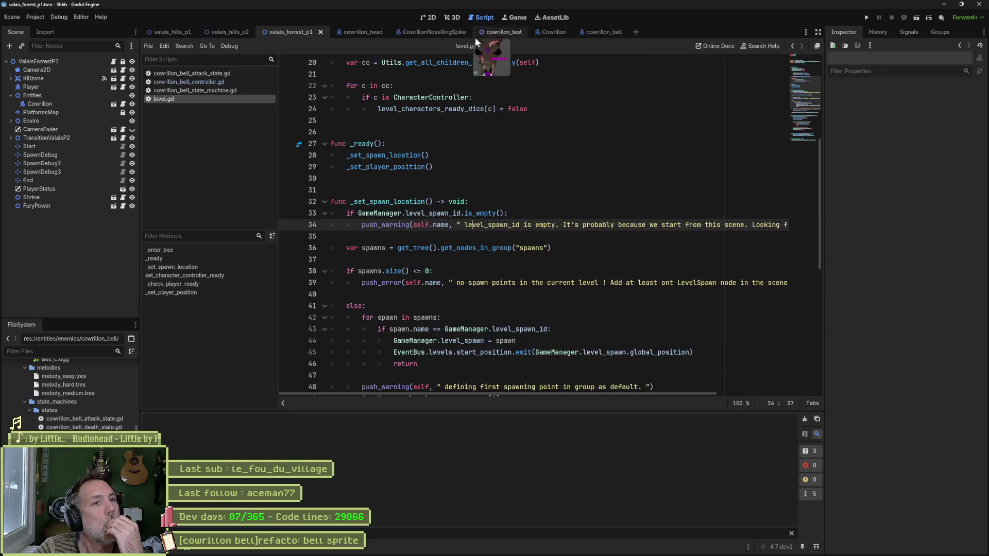
{"action": "left_click", "coordinate": [212, 73]}
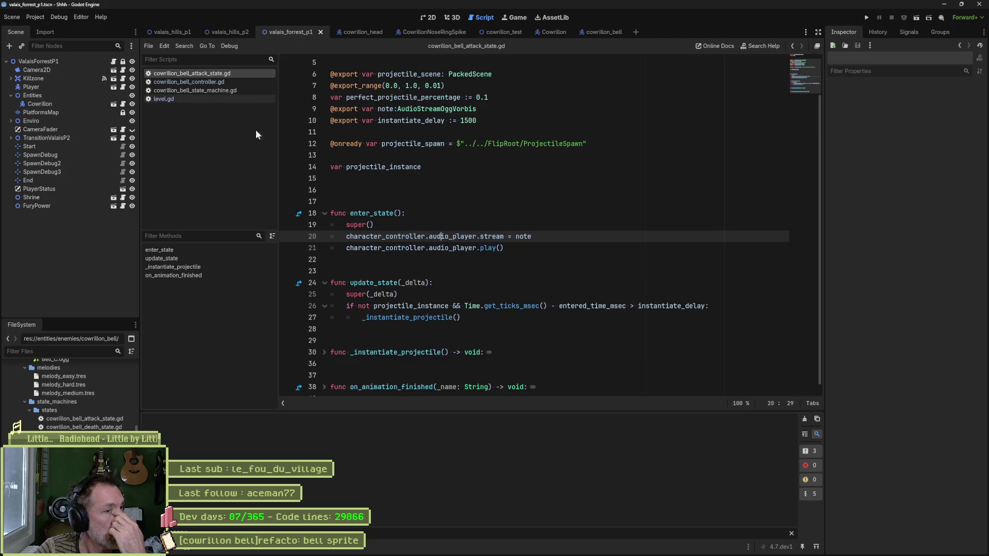
{"action": "left_click", "coordinate": [438, 317]}
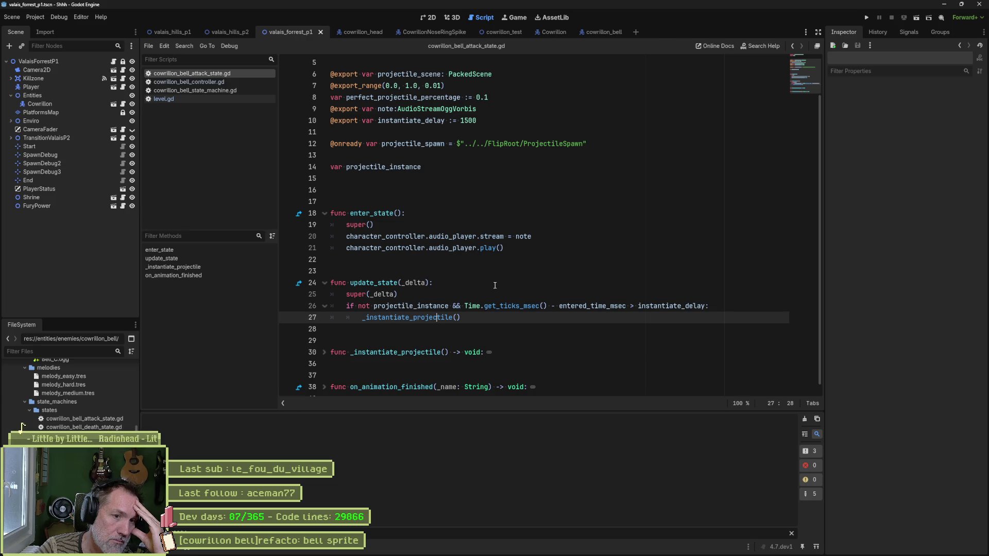
{"action": "scroll", "coordinate": [493, 287], "scroll_direction": "down", "scroll_amount": 1}
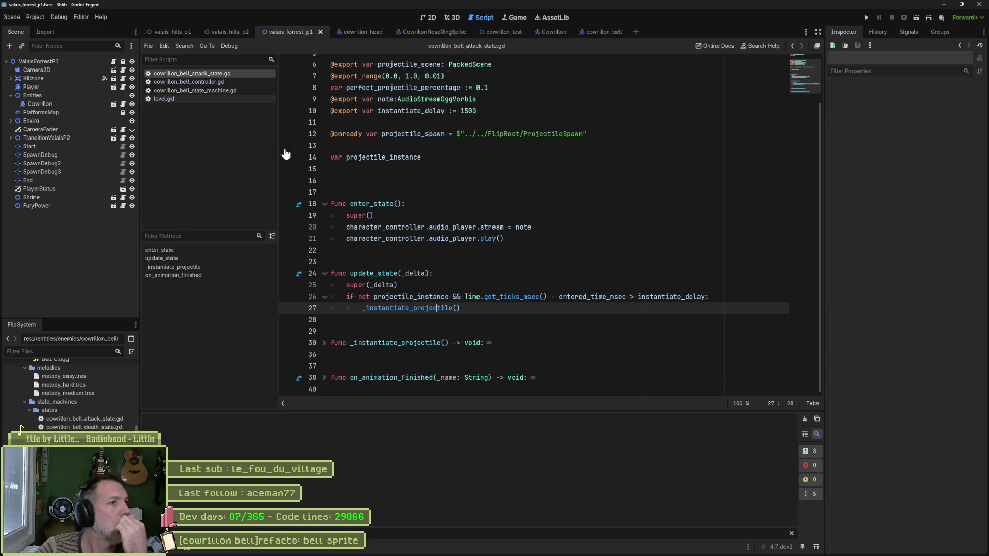
{"action": "left_click", "coordinate": [194, 83]}
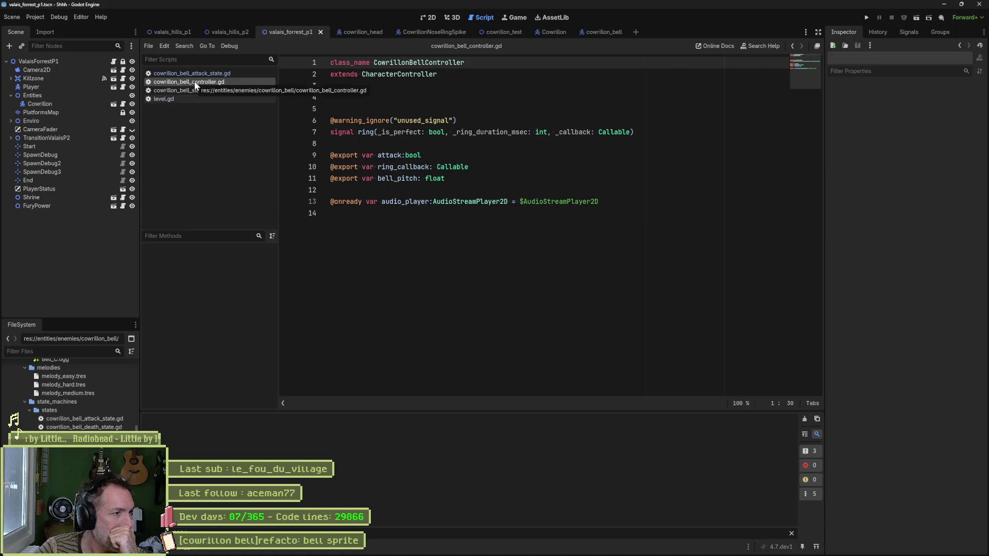
Step: Go through the cowrillon_bell and Cowrillon scenes into CowrillonHead and open the Bells node's bells.gd
{"action": "left_click", "coordinate": [601, 32]}
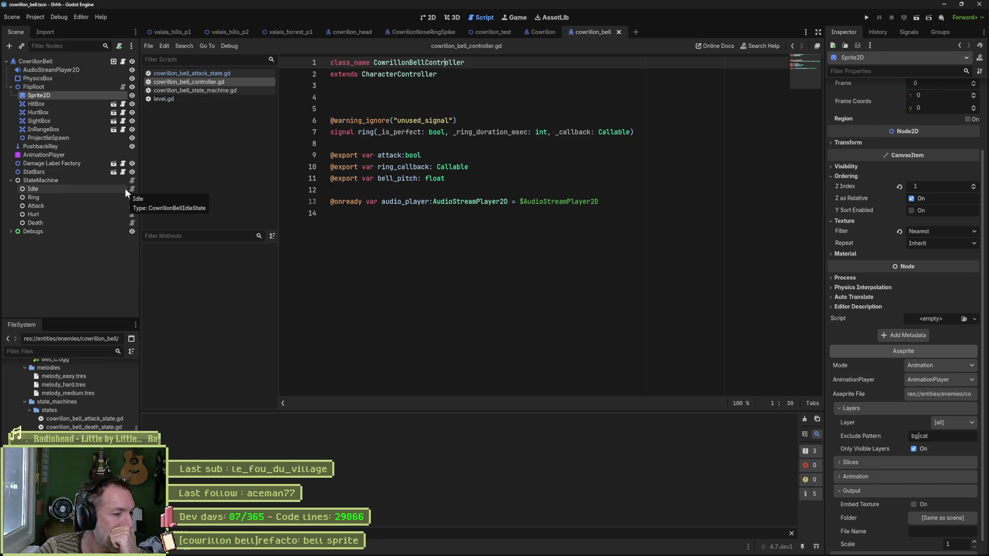
{"action": "left_click", "coordinate": [540, 32]}
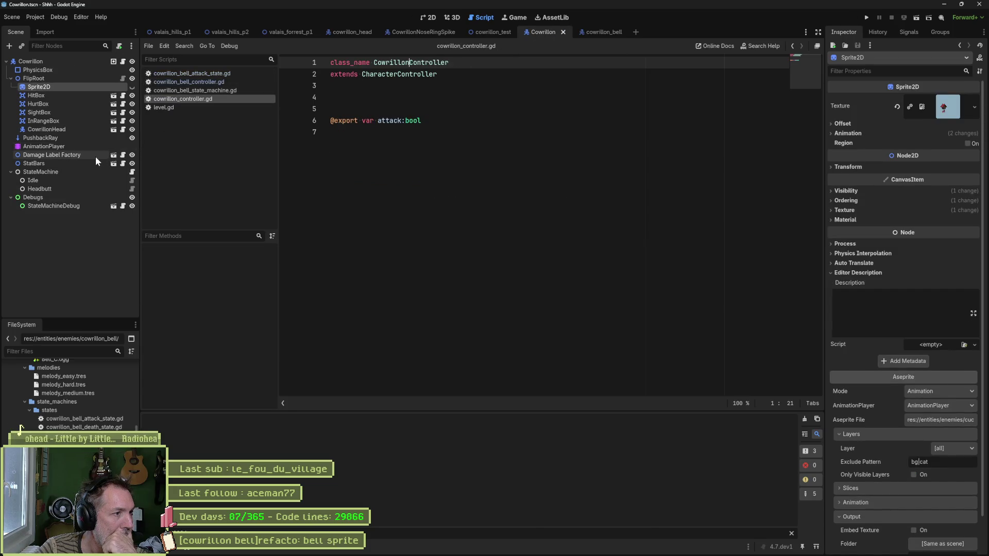
{"action": "left_click", "coordinate": [114, 130]}
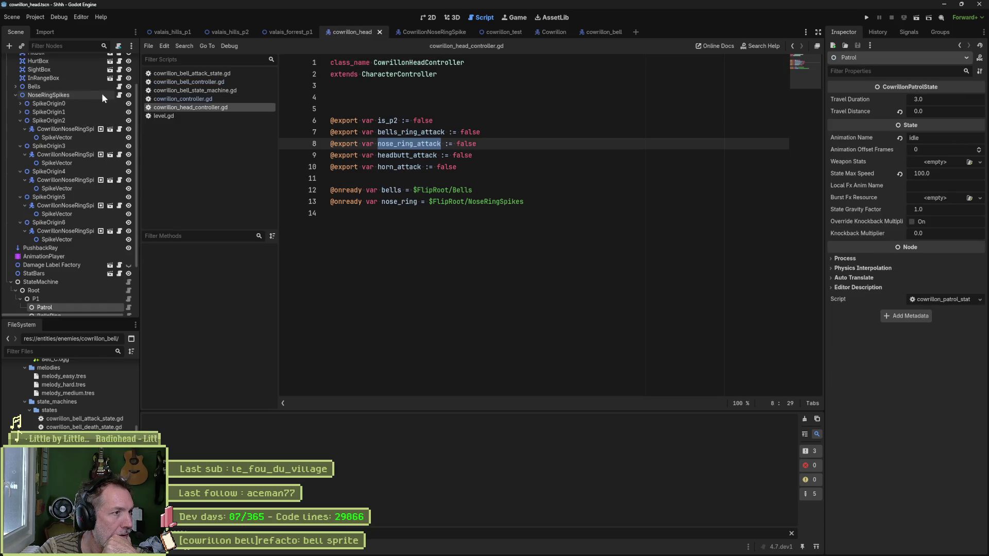
{"action": "left_click", "coordinate": [15, 96]}
{"action": "left_click", "coordinate": [122, 129]}
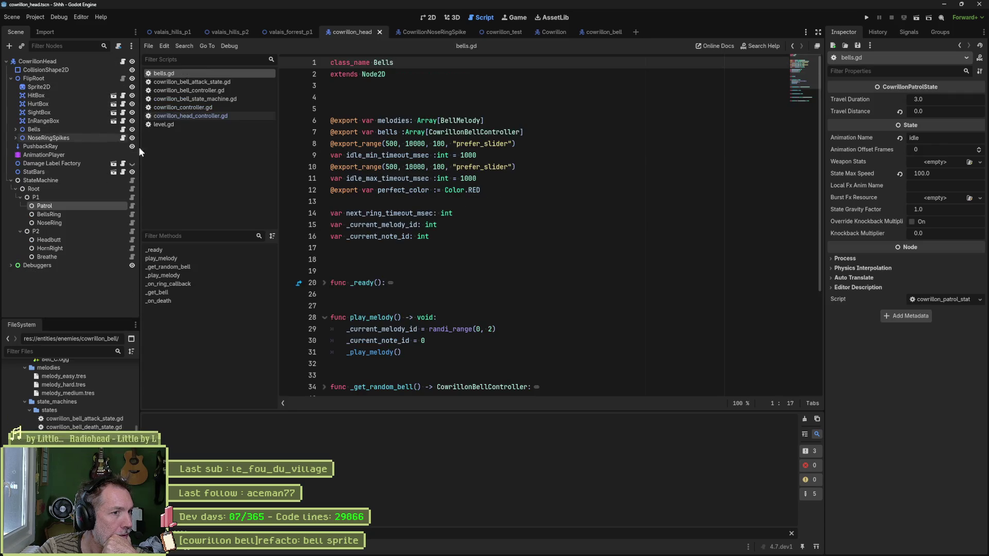
Step: Unfold _play_melody in bells.gd, select .ring on the emit line, and start Find in Files
{"action": "scroll", "coordinate": [478, 304], "scroll_direction": "down", "scroll_amount": 4}
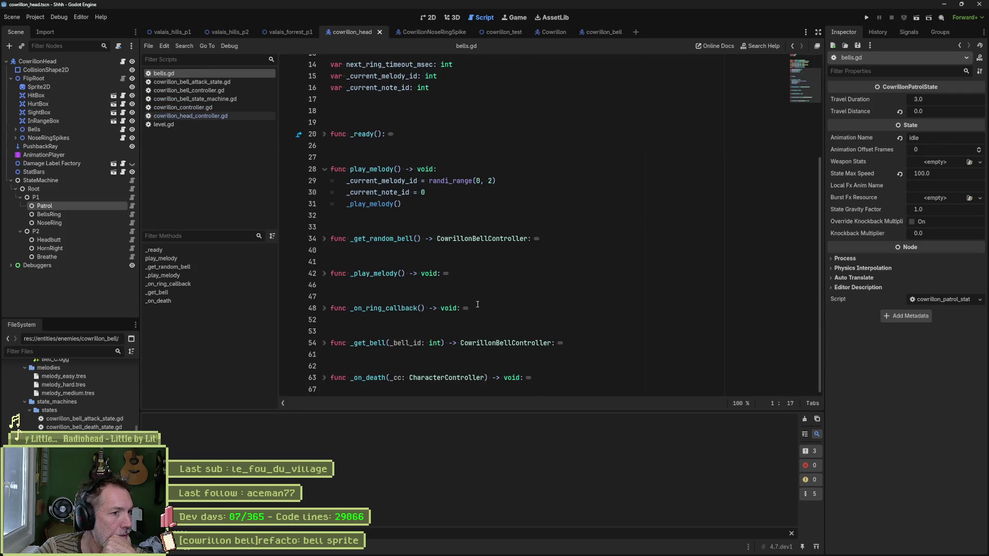
{"action": "left_click", "coordinate": [379, 204]}
{"action": "left_click", "coordinate": [324, 273]}
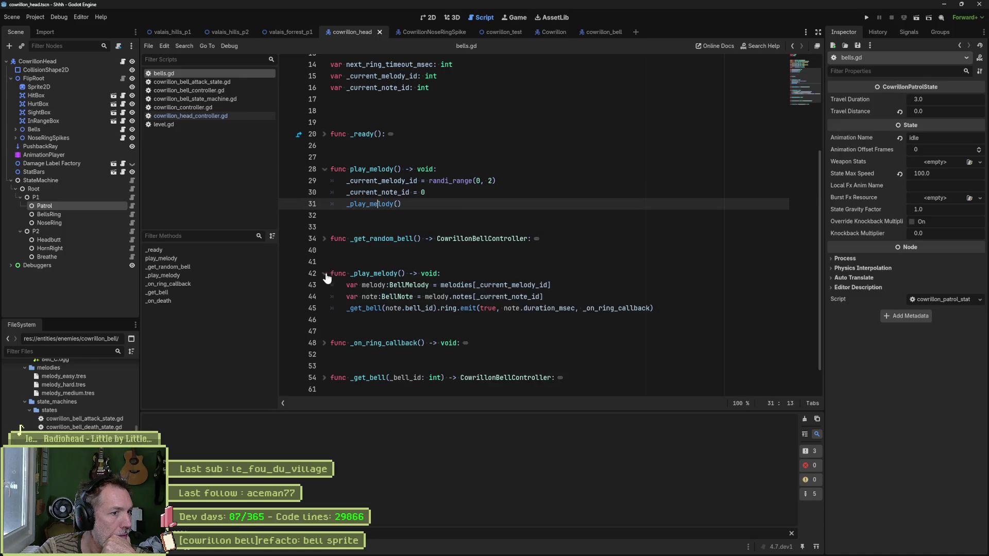
{"action": "left_click", "coordinate": [368, 307]}
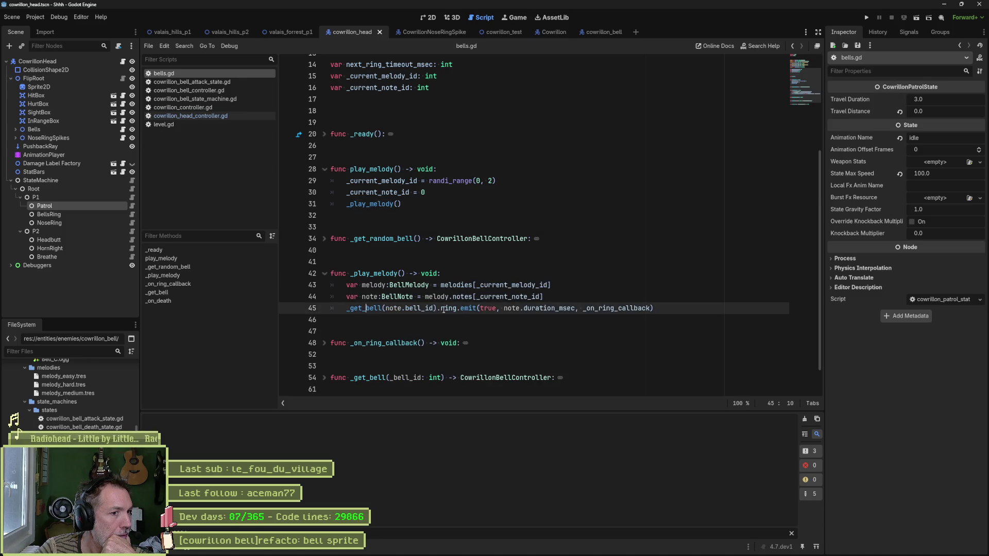
{"action": "mouse_move", "coordinate": [632, 308]}
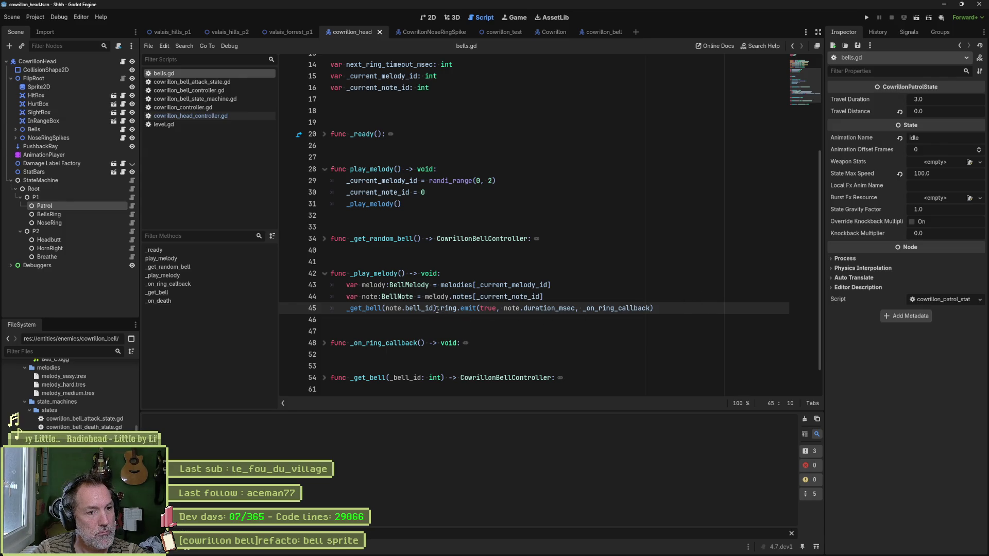
{"action": "left_click_drag", "start_coordinate": [437, 308], "coordinate": [456, 308]}
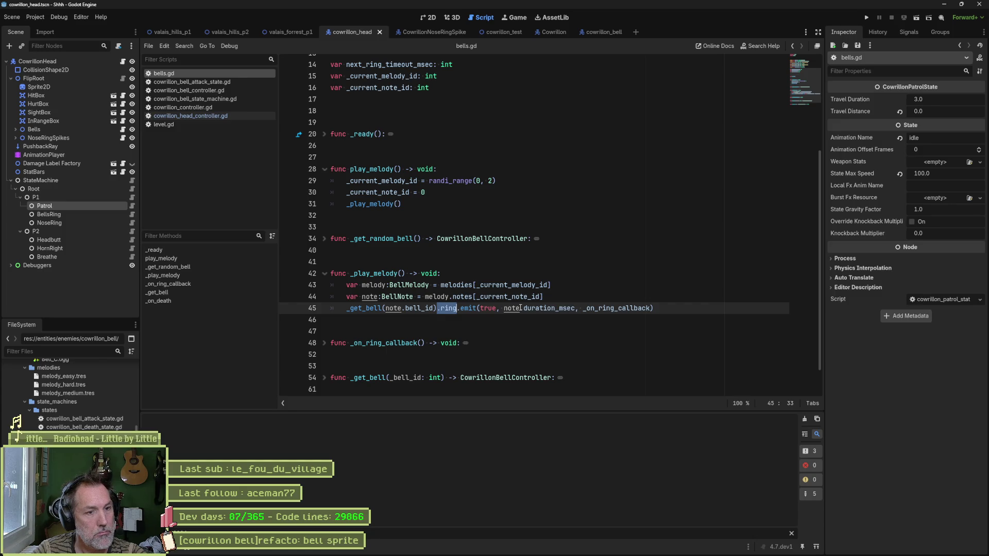
{"action": "key", "text": "ctrl+shift+f"}
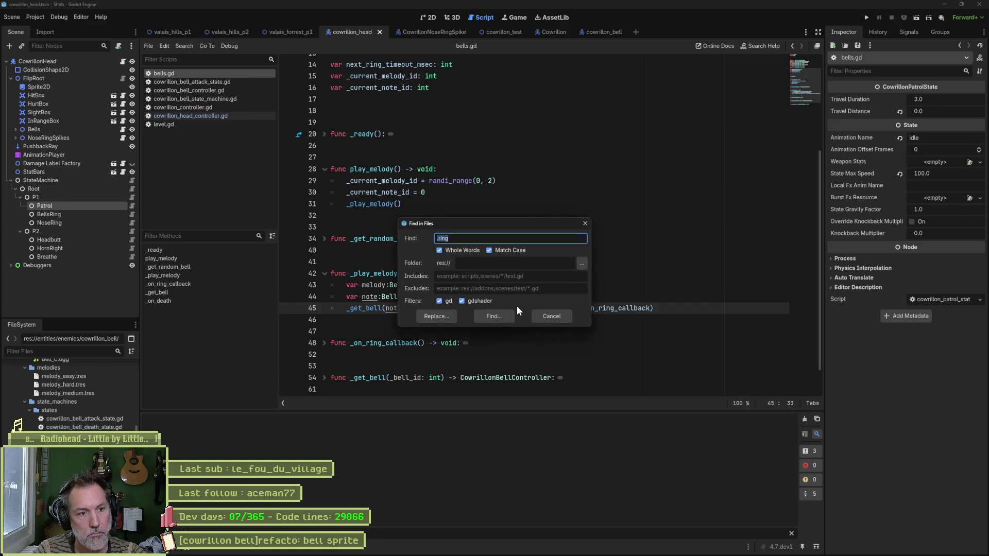
Step: Run the .ring search and inspect the bells.play_melody call in the BellsRing state's script
{"action": "left_click", "coordinate": [509, 314]}
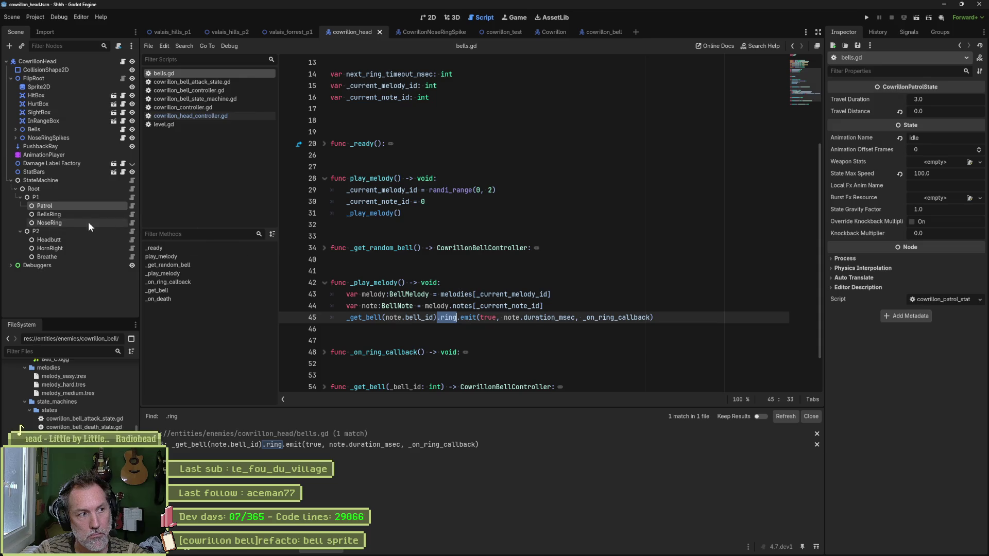
{"action": "left_click", "coordinate": [132, 214]}
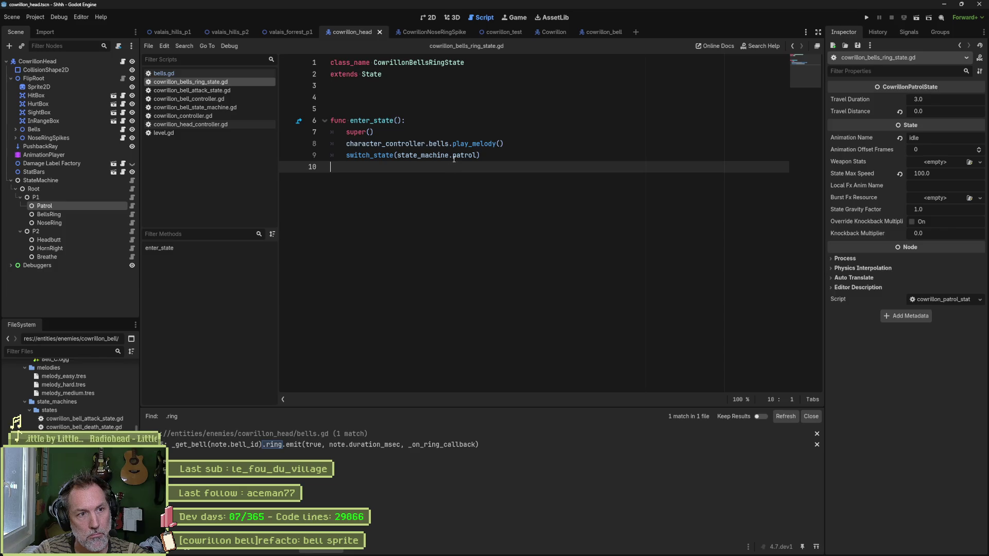
{"action": "left_click_drag", "start_coordinate": [428, 143], "coordinate": [503, 143]}
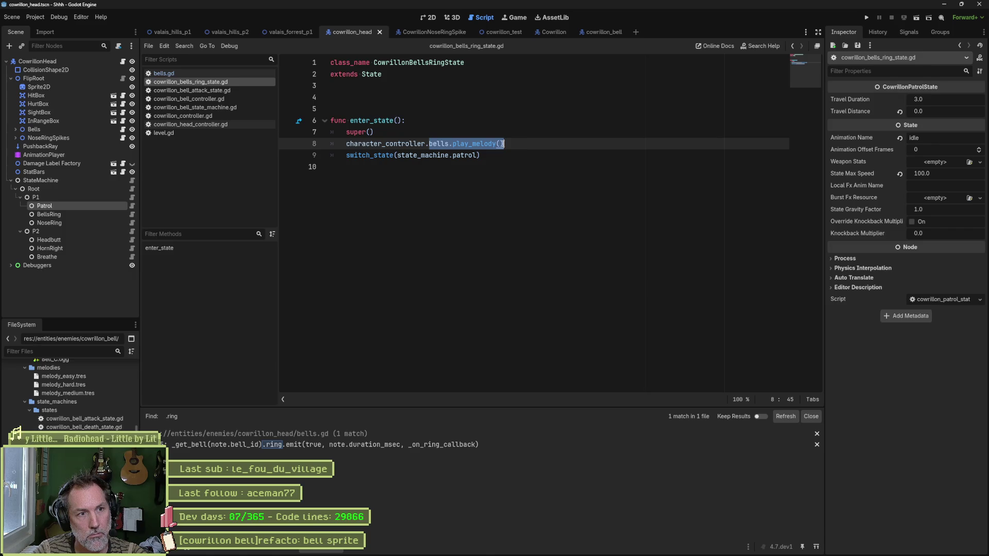
{"action": "left_click", "coordinate": [483, 145]}
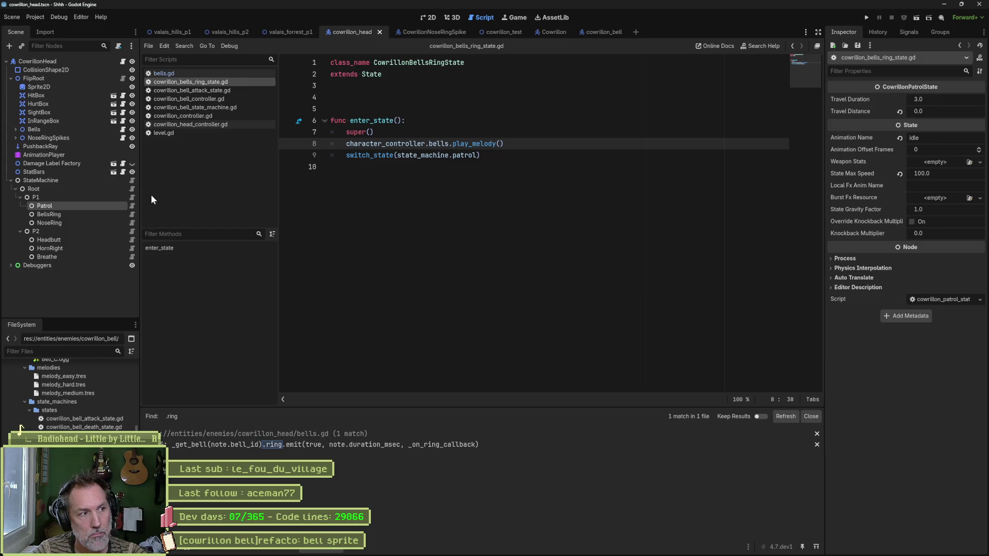
Step: Check the ring emit call on line 45 of bells.gd's play_melody, then open the cowrillon_bell scene
{"action": "left_click", "coordinate": [123, 130]}
{"action": "left_click", "coordinate": [161, 256]}
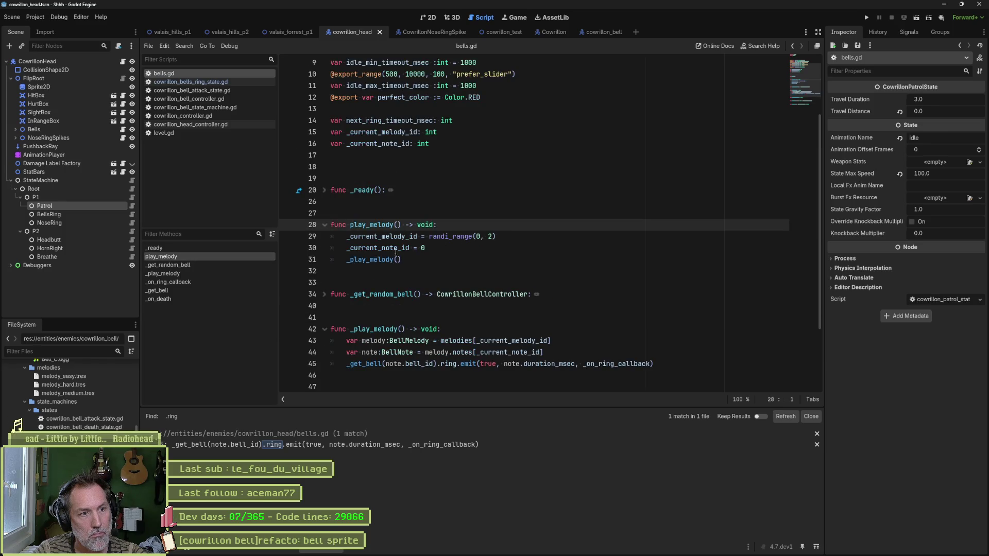
{"action": "scroll", "coordinate": [404, 263], "scroll_direction": "down", "scroll_amount": 2}
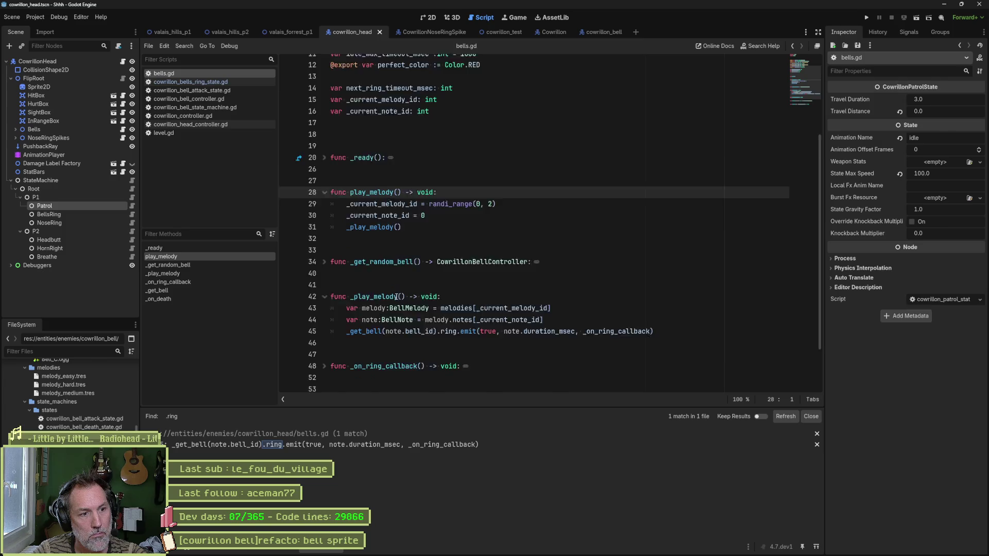
{"action": "left_click", "coordinate": [469, 294]}
{"action": "left_click", "coordinate": [471, 294]}
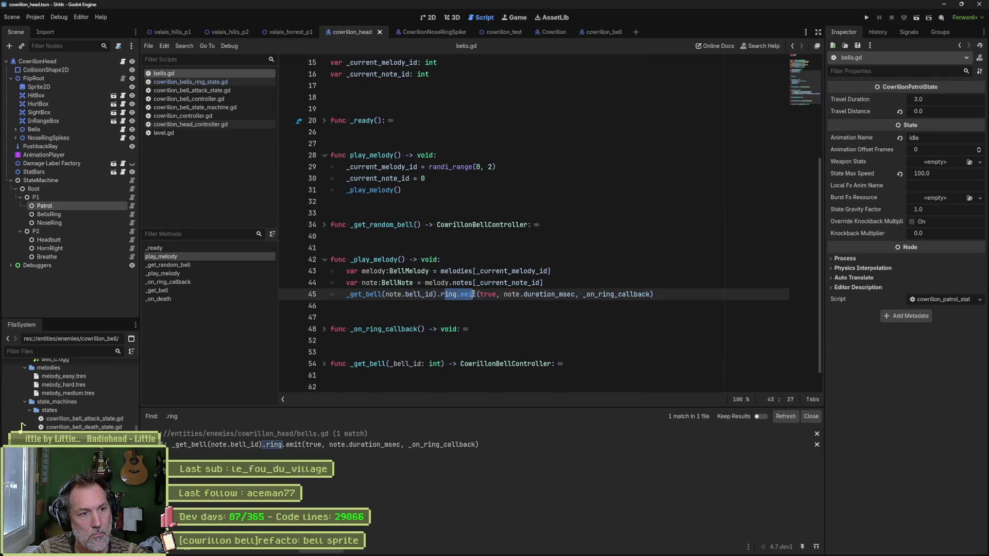
{"action": "left_click", "coordinate": [601, 33]}
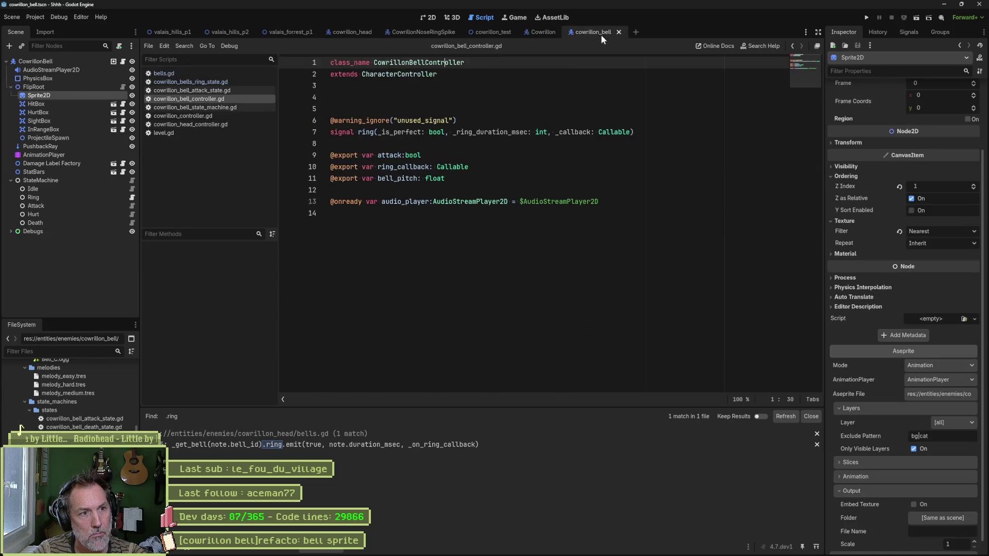
Step: Read the bell's Idle, Ring and state machine scripts, selecting the _on_bell_ring handler, then bring up Asana
{"action": "left_click", "coordinate": [132, 190]}
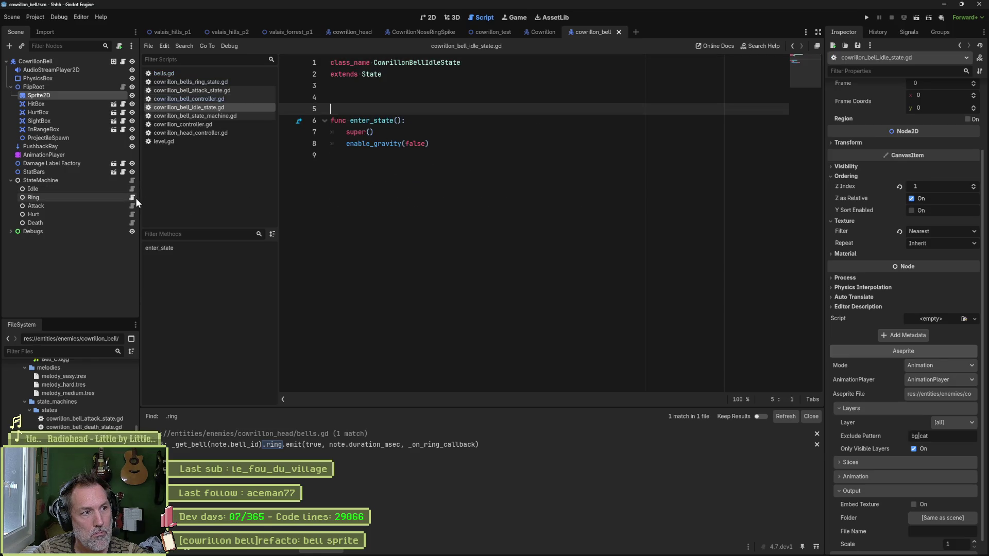
{"action": "left_click", "coordinate": [132, 198]}
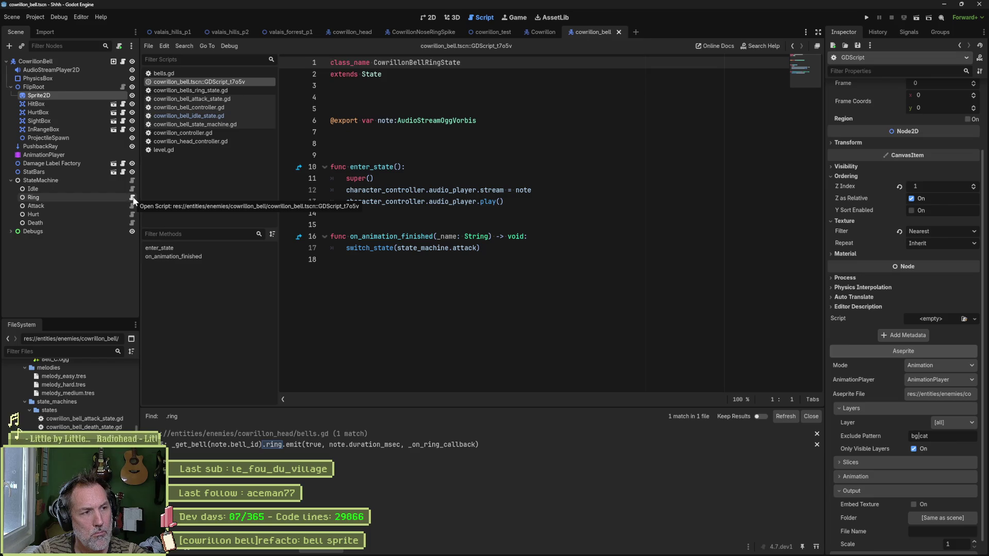
{"action": "left_click", "coordinate": [131, 181]}
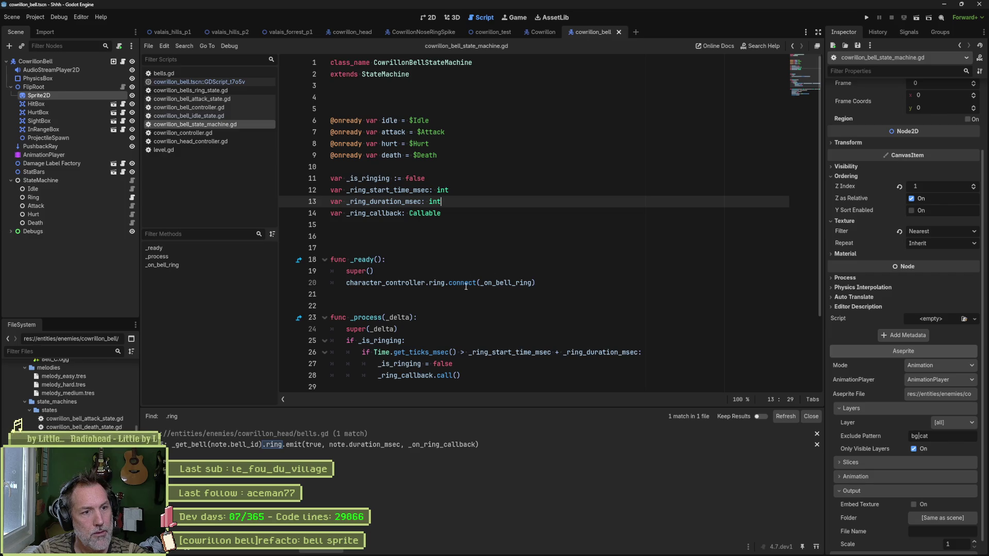
{"action": "scroll", "coordinate": [500, 292], "scroll_direction": "down", "scroll_amount": 1}
{"action": "double_click", "coordinate": [508, 249]}
{"action": "scroll", "coordinate": [567, 257], "scroll_direction": "down", "scroll_amount": 2}
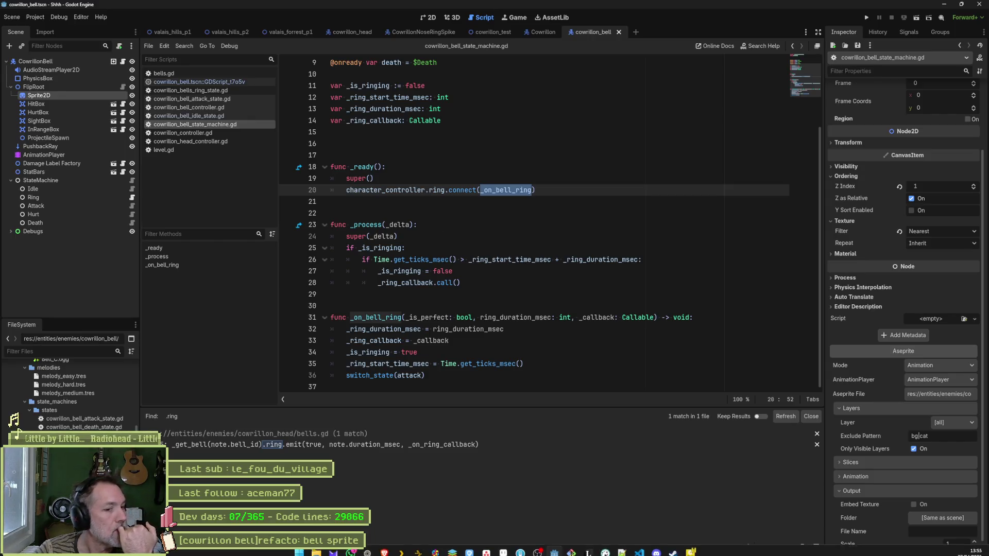
{"action": "left_click", "coordinate": [488, 551]}
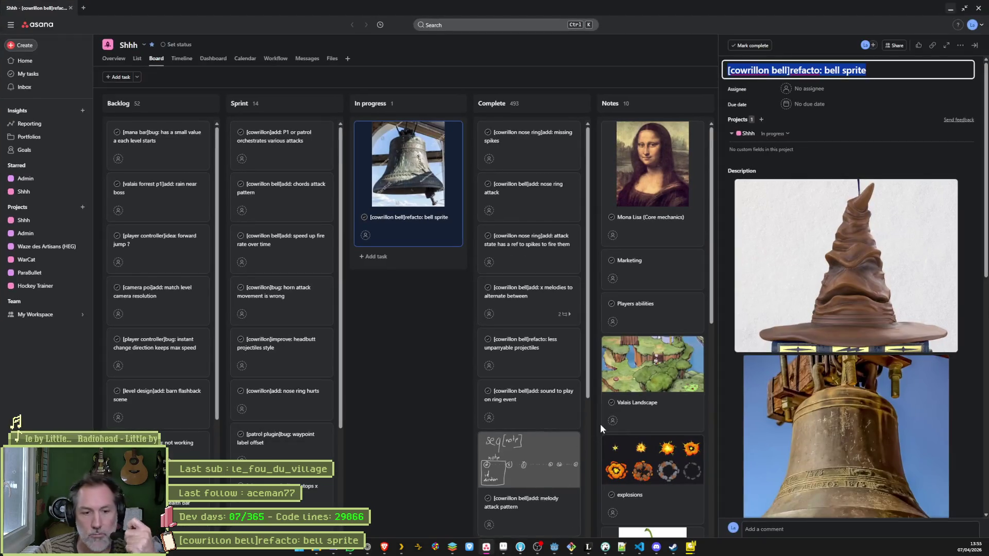
Step: Add an In progress task named '[cowrillon bell projectile]bug: instantiate only first projectile'
{"action": "left_click", "coordinate": [434, 257]}
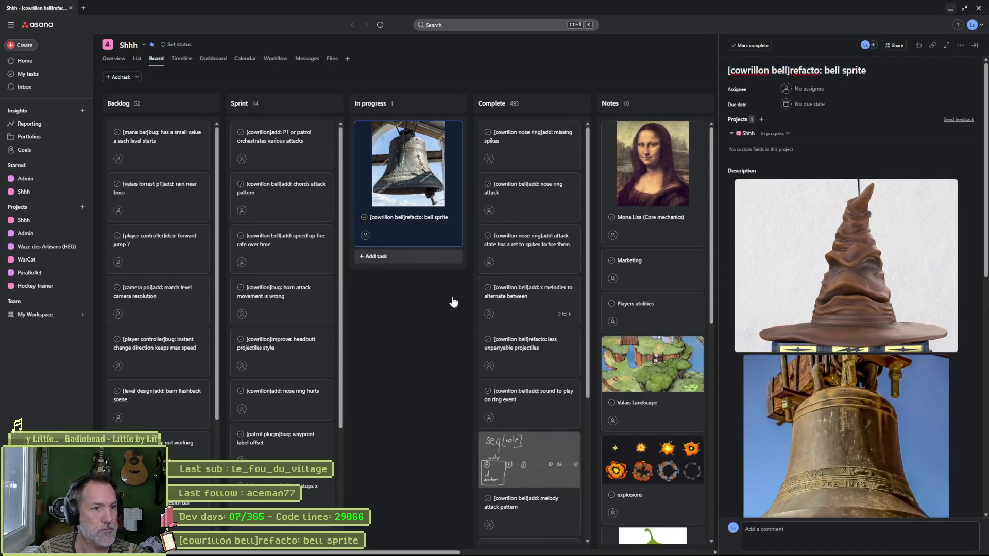
{"action": "type", "text": "[]"}
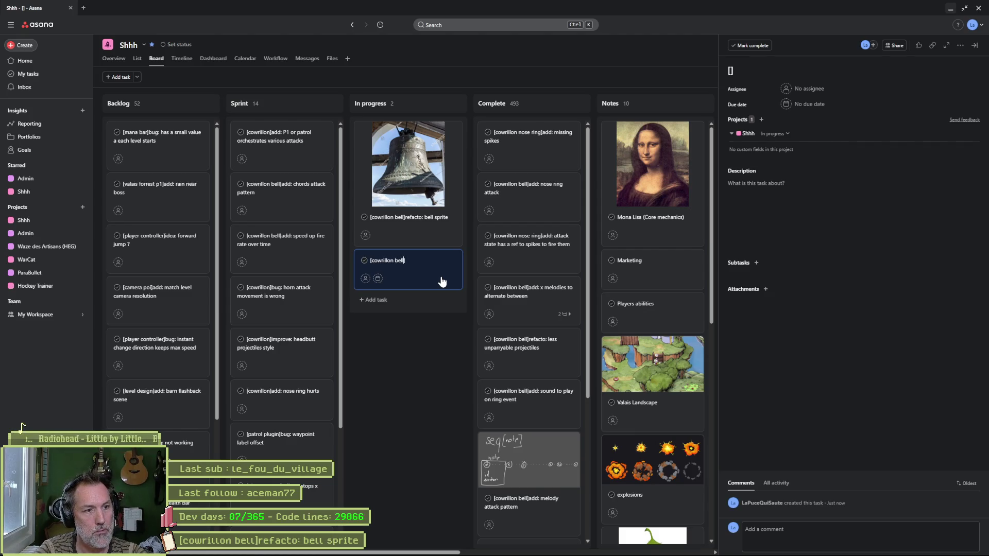
{"action": "type", "text": "ectile"}
{"action": "key", "text": "End"}
{"action": "type", "text": "bug"}
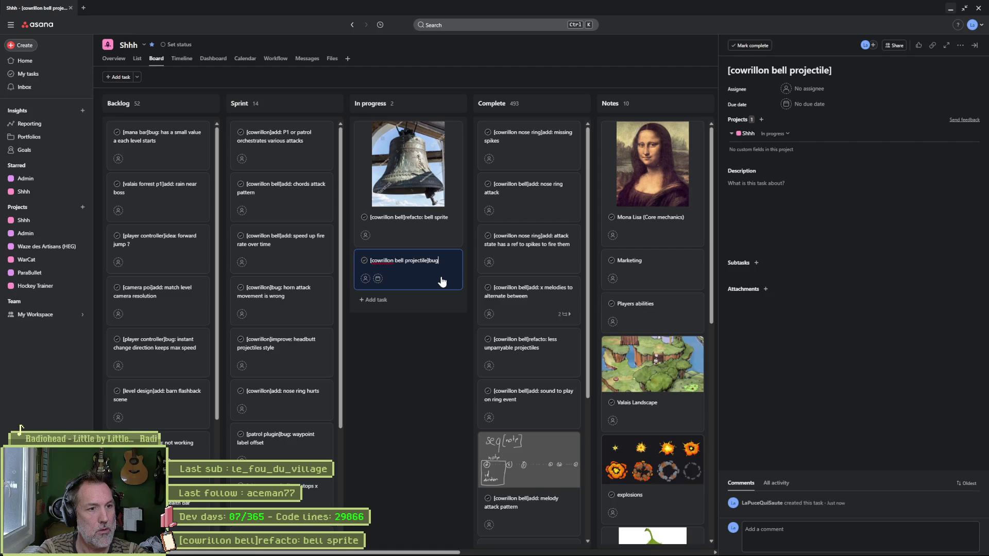
{"action": "type", "text": ": inst"}
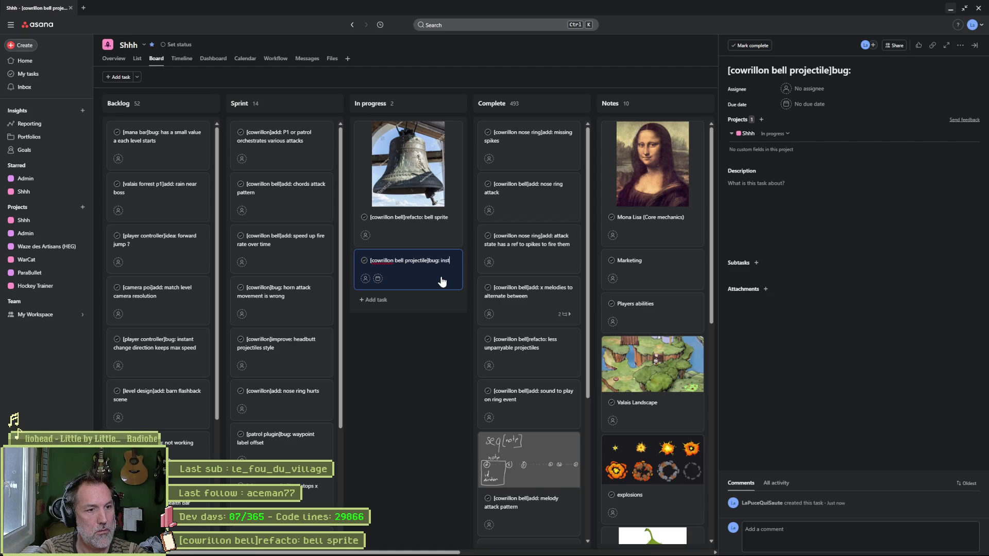
{"action": "type", "text": "antiate only onp"}
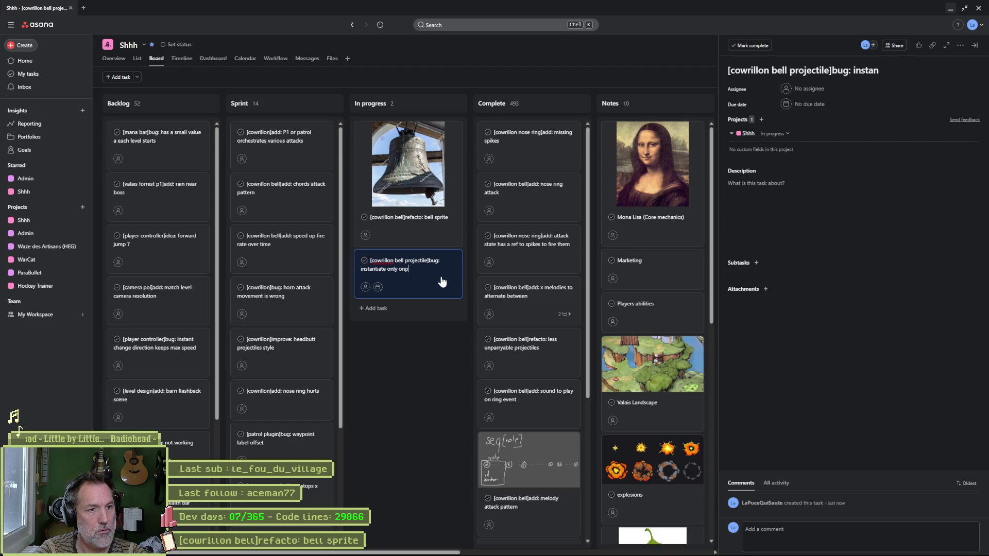
{"action": "key", "text": "BackSpace"}
{"action": "type", "text": "e in medo"}
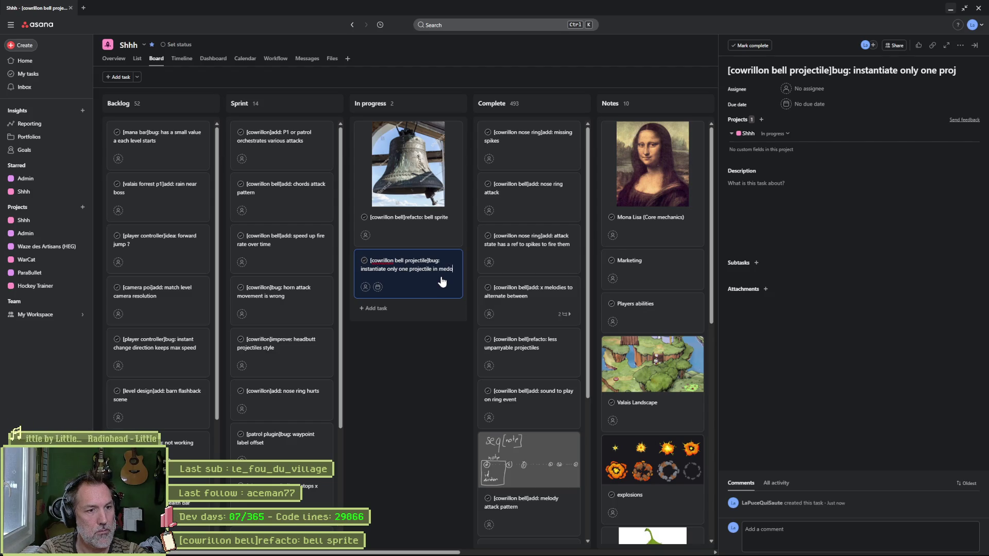
{"action": "type", "text": "lody"}
{"action": "key", "text": "BackSpace"}
{"action": "key", "text": "BackSpace"}
{"action": "key", "text": "BackSpace"}
{"action": "type", "text": "first projectile"}
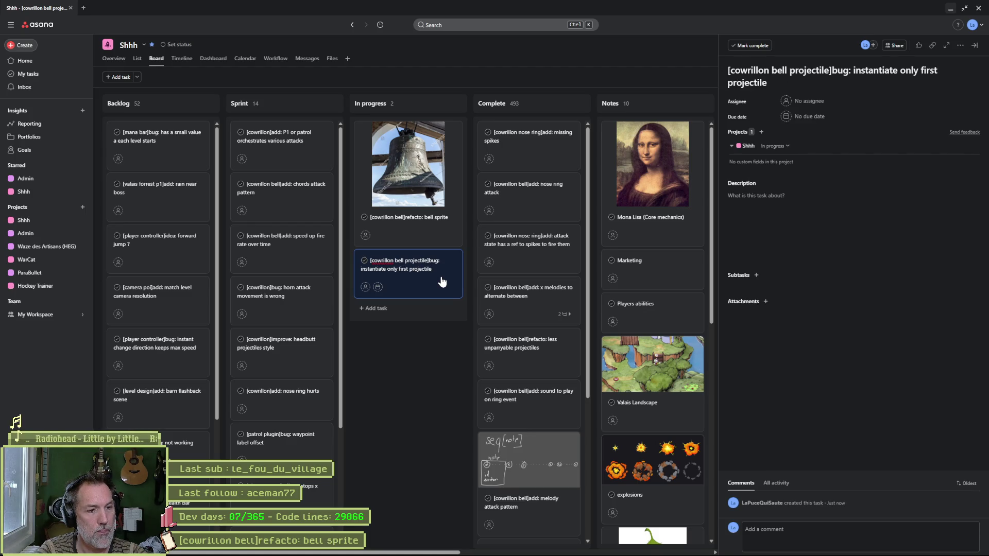
{"action": "key", "text": "Return"}
Step: Describe in the task that one bell may fire several projectiles per melody, then return to Godot
{"action": "left_click", "coordinate": [442, 281]}
{"action": "left_click", "coordinate": [754, 203]}
{"action": "type", "text": "even if the same bel"}
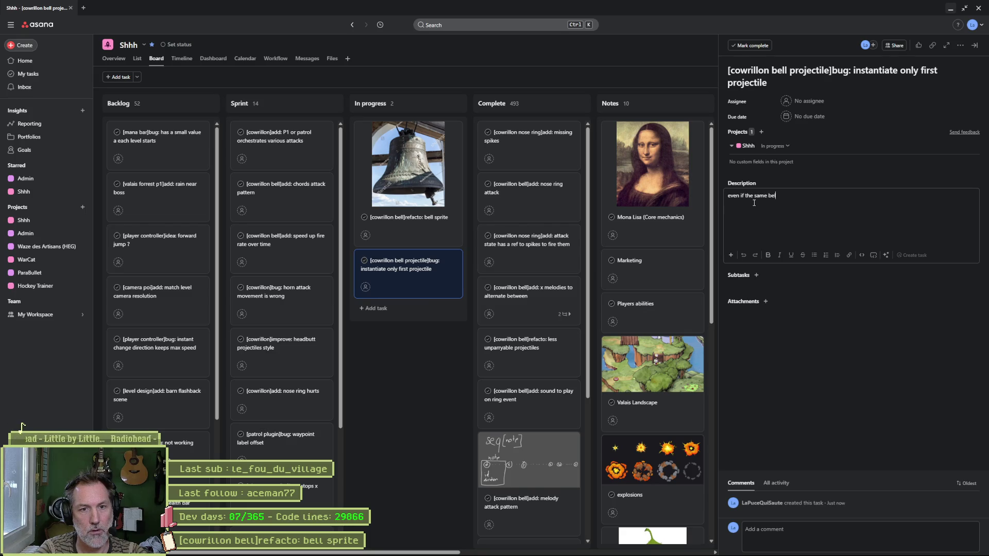
{"action": "type", "text": "l has to fire mu"}
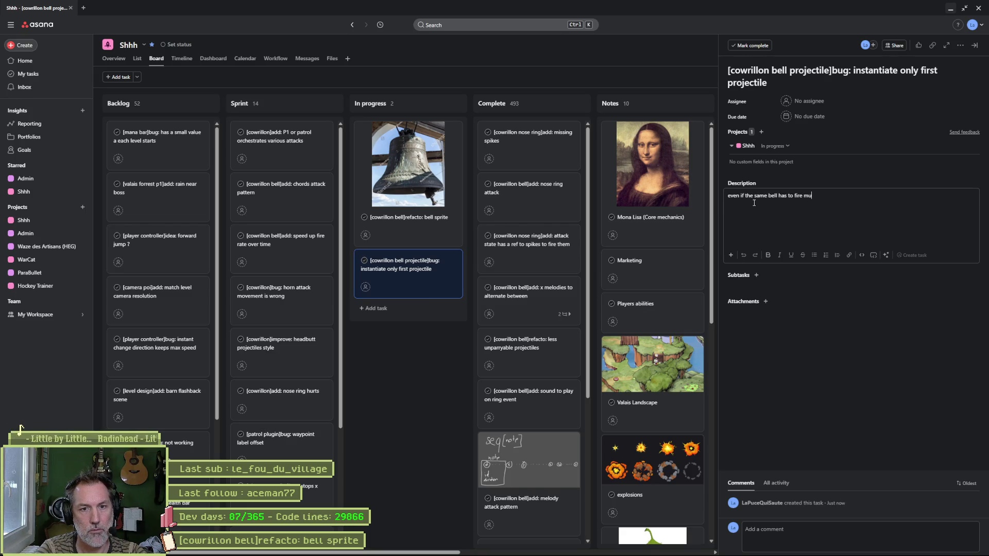
{"action": "type", "text": "ltiple ones in t"}
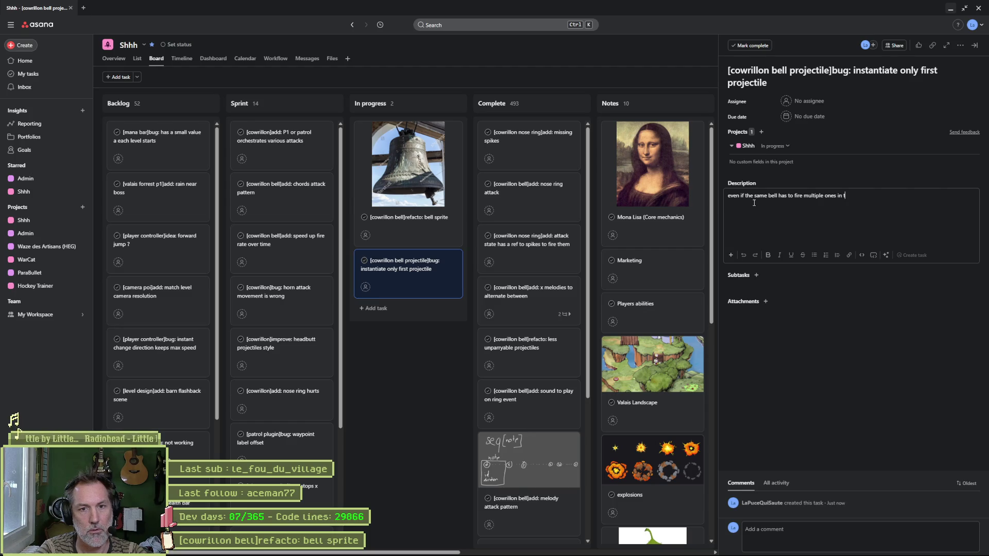
{"action": "type", "text": "he samlody"}
{"action": "key", "text": "Escape"}
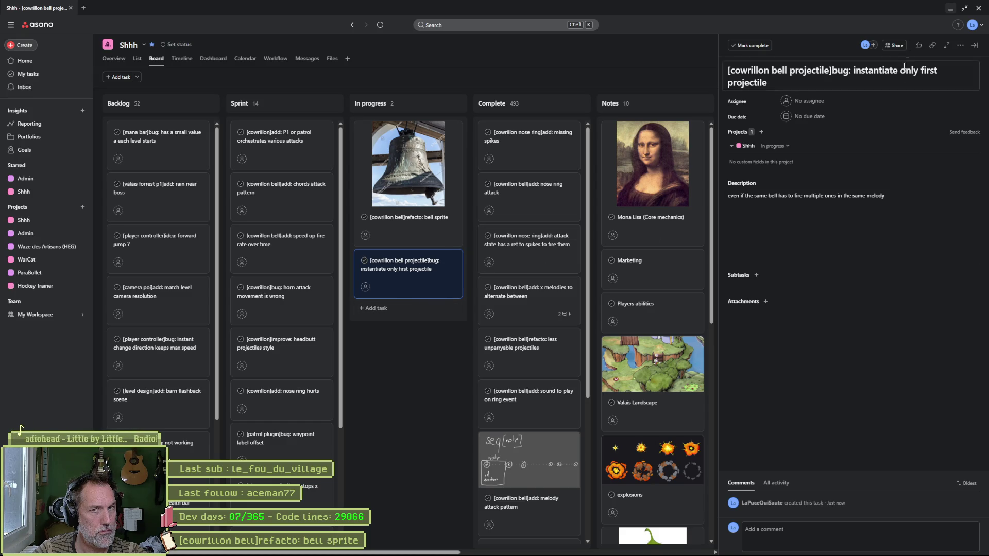
{"action": "left_click", "coordinate": [950, 10]}
{"action": "left_click", "coordinate": [657, 178]}
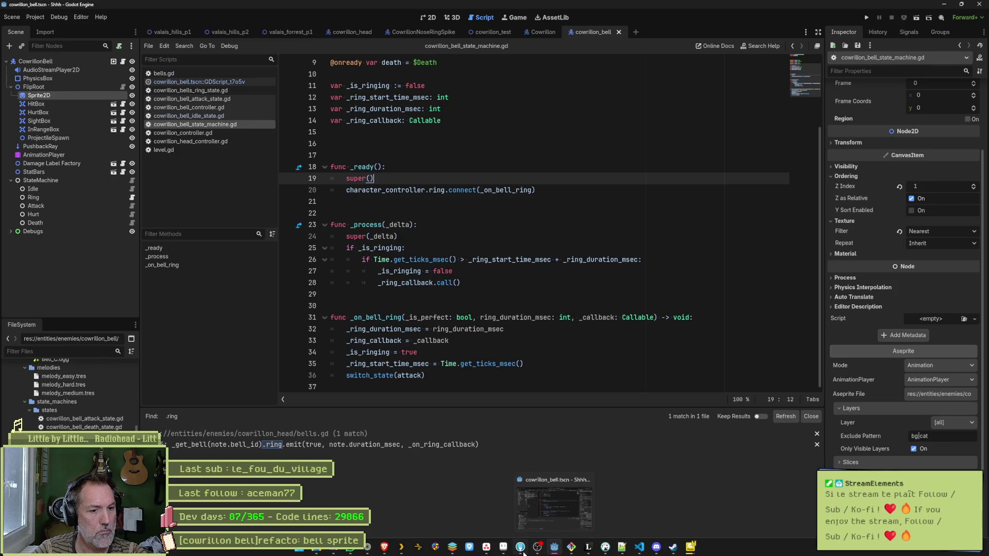
{"action": "left_click", "coordinate": [555, 550]}
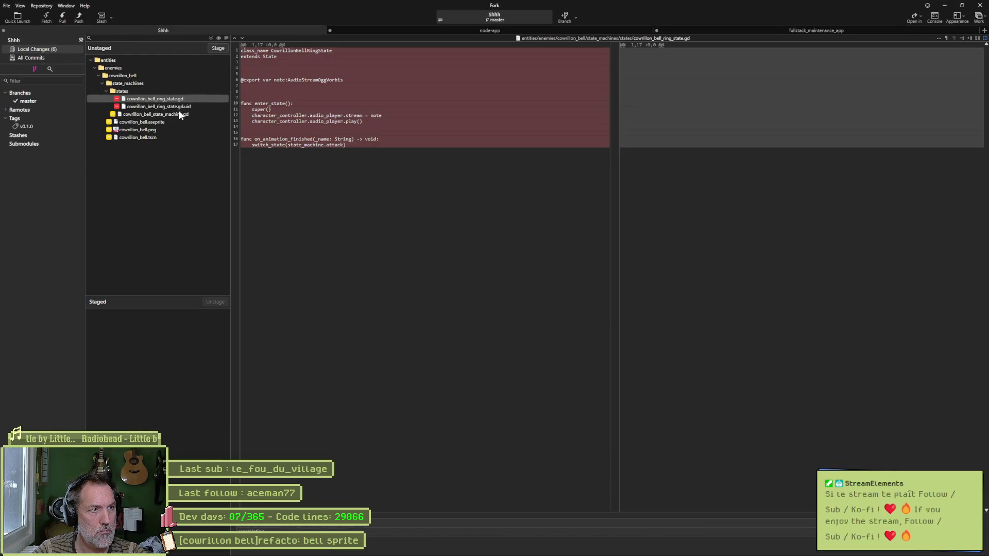
{"action": "left_click", "coordinate": [163, 129]}
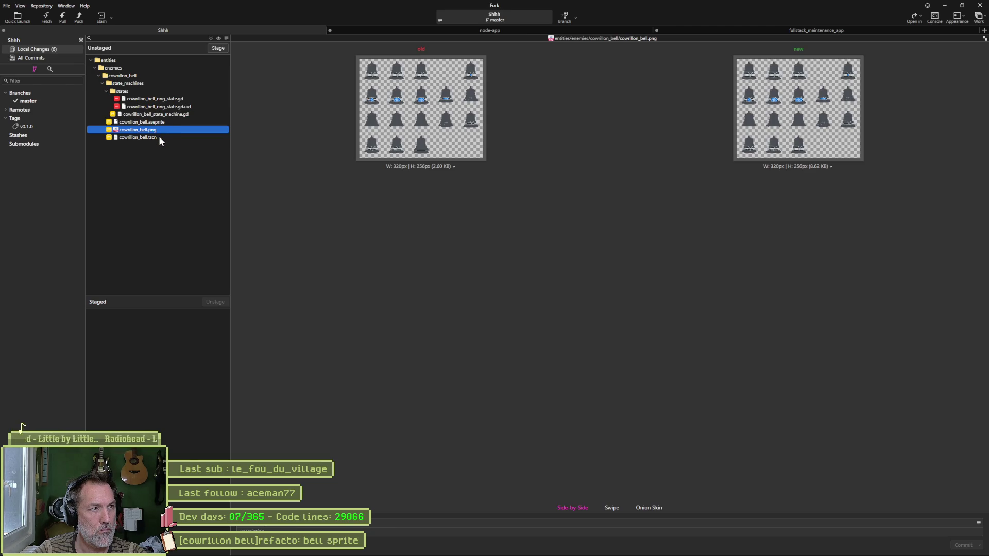
{"action": "left_click", "coordinate": [176, 114]}
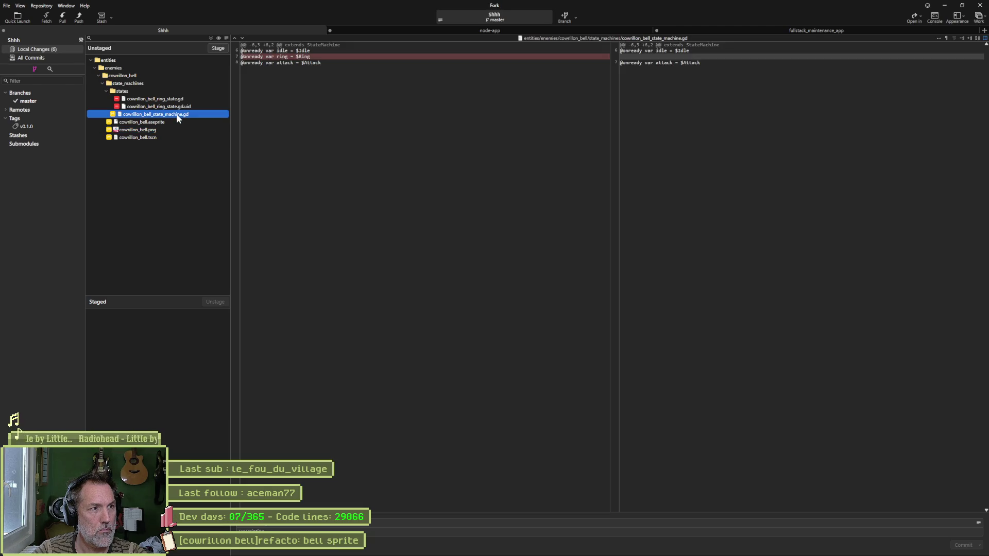
{"action": "left_click", "coordinate": [177, 101]}
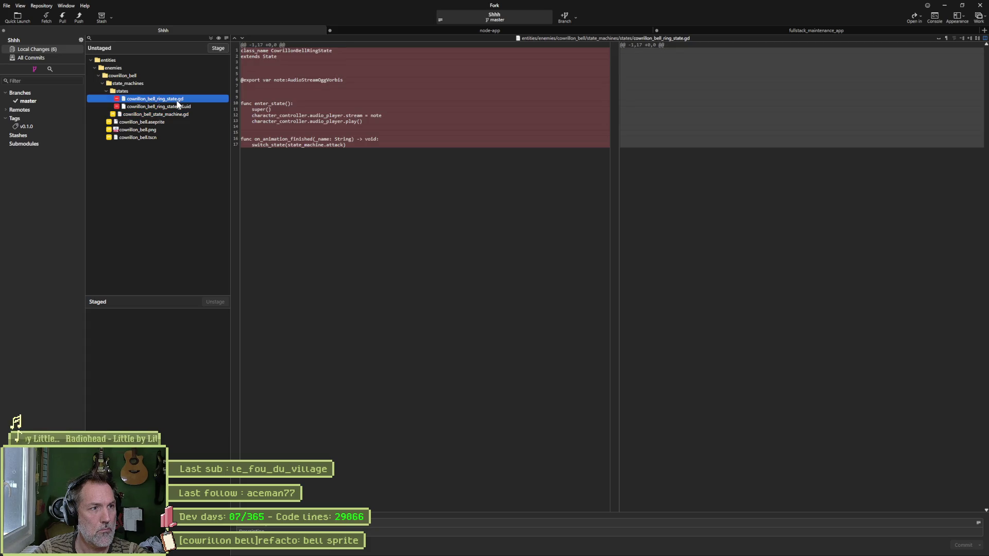
{"action": "mouse_move", "coordinate": [252, 142]}
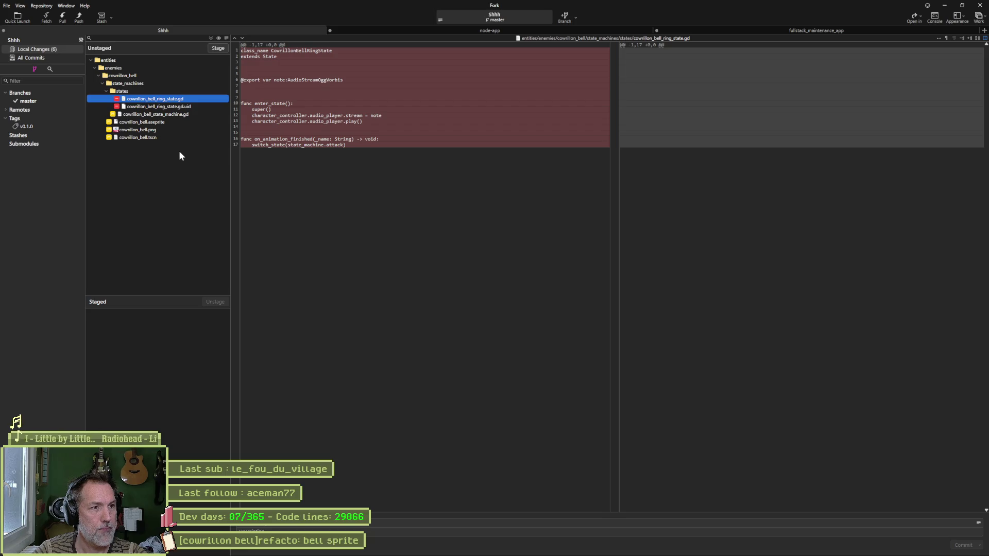
{"action": "left_click", "coordinate": [945, 6]}
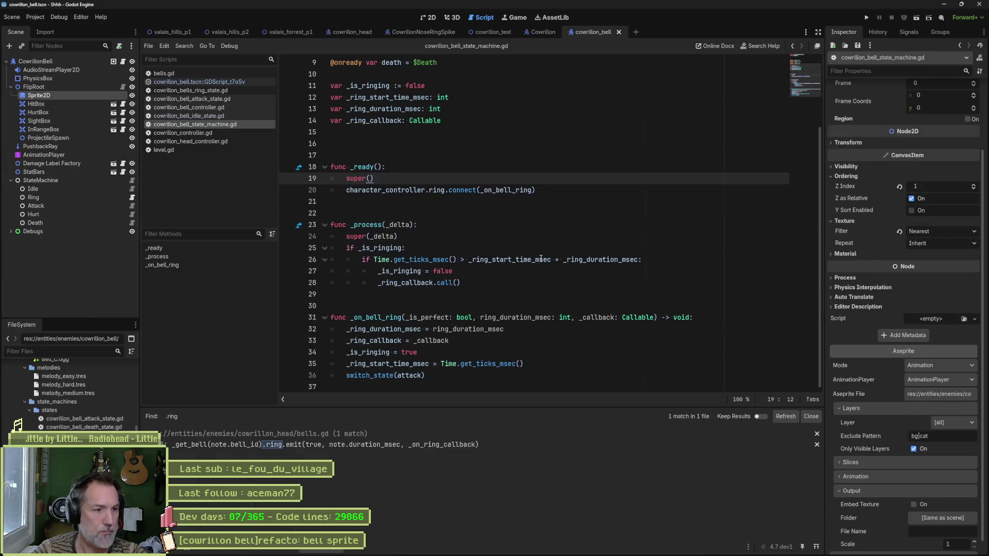